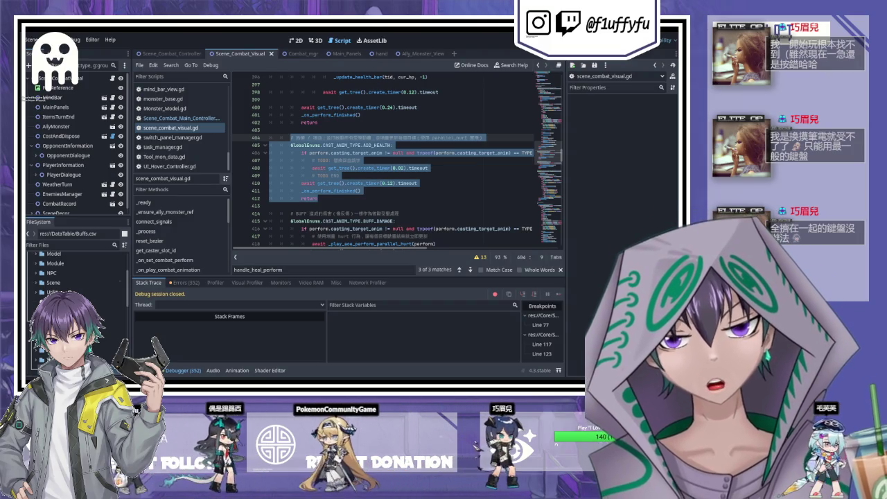
Step: Scroll up to the match block and select all of scene_combat_visual.gd, then clear the selection
{"action": "scroll", "coordinate": [395, 160], "scroll_direction": "up", "scroll_amount": 19}
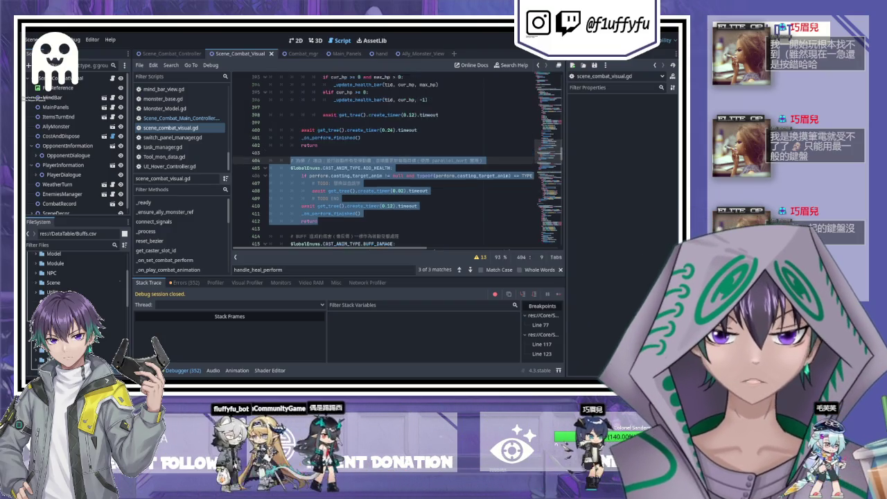
{"action": "scroll", "coordinate": [395, 160], "scroll_direction": "up", "scroll_amount": 2}
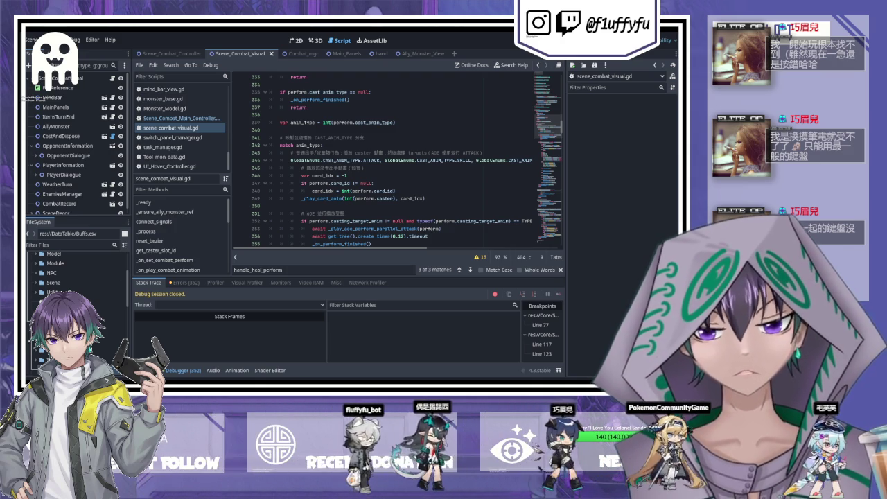
{"action": "key", "text": "ctrl+a"}
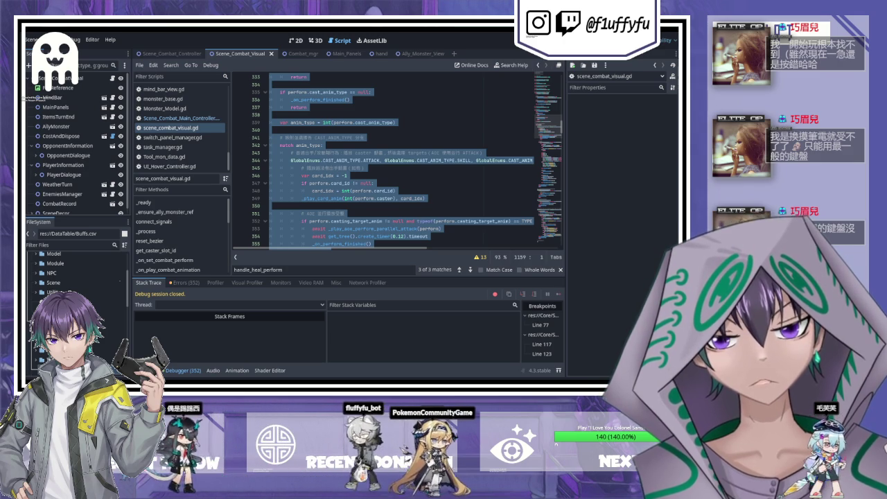
{"action": "left_click", "coordinate": [428, 187]}
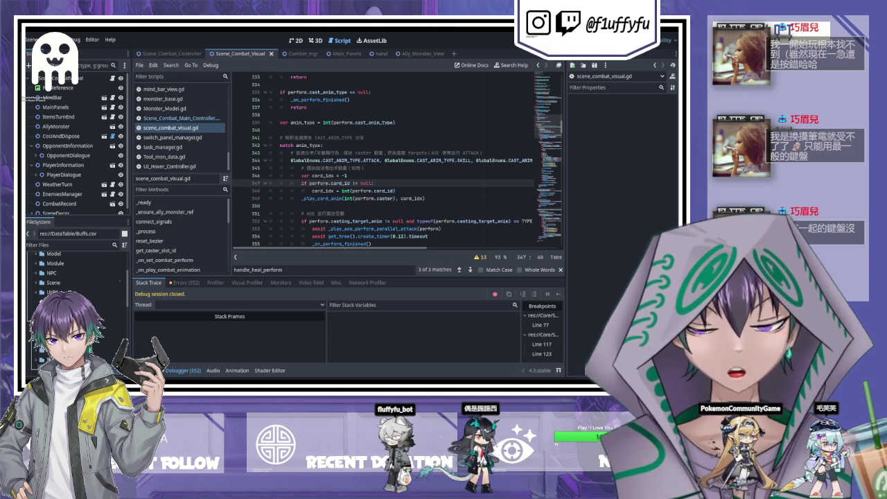
{"action": "left_click", "coordinate": [387, 130]}
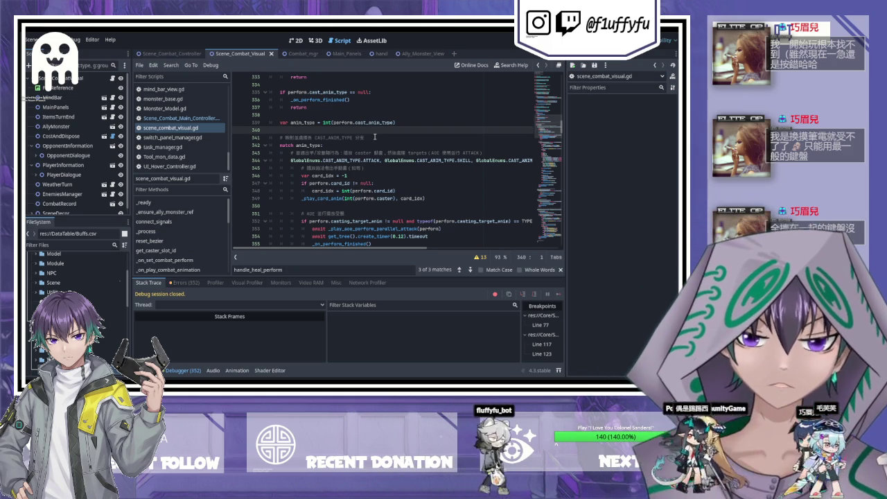
{"action": "scroll", "coordinate": [374, 137], "scroll_direction": "down", "scroll_amount": 5}
{"action": "scroll", "coordinate": [394, 142], "scroll_direction": "up", "scroll_amount": 4}
{"action": "scroll", "coordinate": [393, 142], "scroll_direction": "down", "scroll_amount": 20}
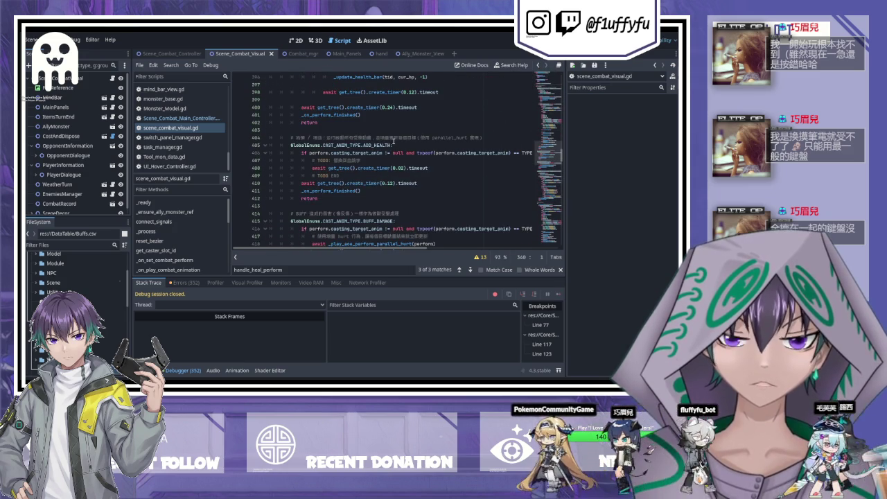
{"action": "scroll", "coordinate": [441, 157], "scroll_direction": "down", "scroll_amount": 2}
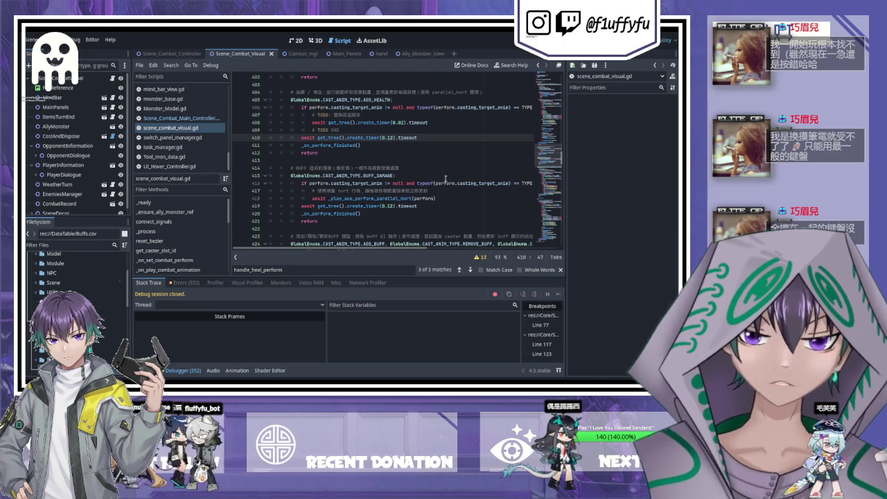
{"action": "left_click_drag", "start_coordinate": [560, 149], "coordinate": [565, 250]}
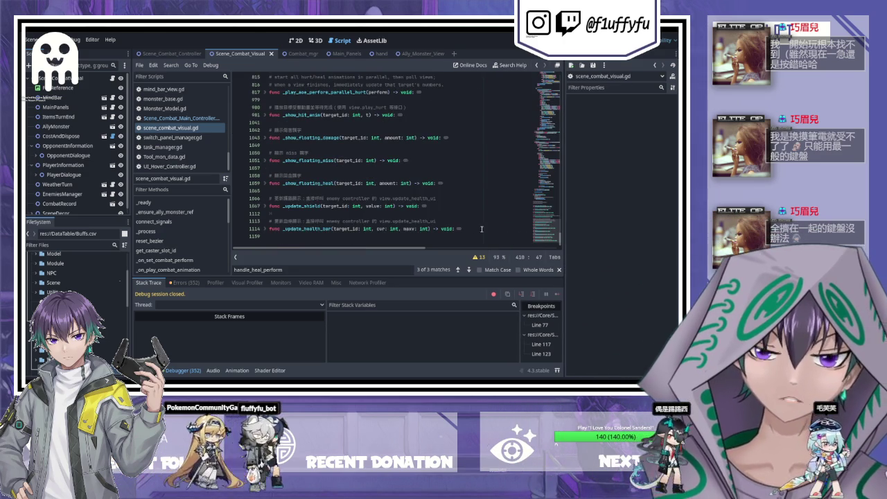
{"action": "scroll", "coordinate": [435, 200], "scroll_direction": "up", "scroll_amount": 2}
{"action": "scroll", "coordinate": [435, 200], "scroll_direction": "up", "scroll_amount": 10}
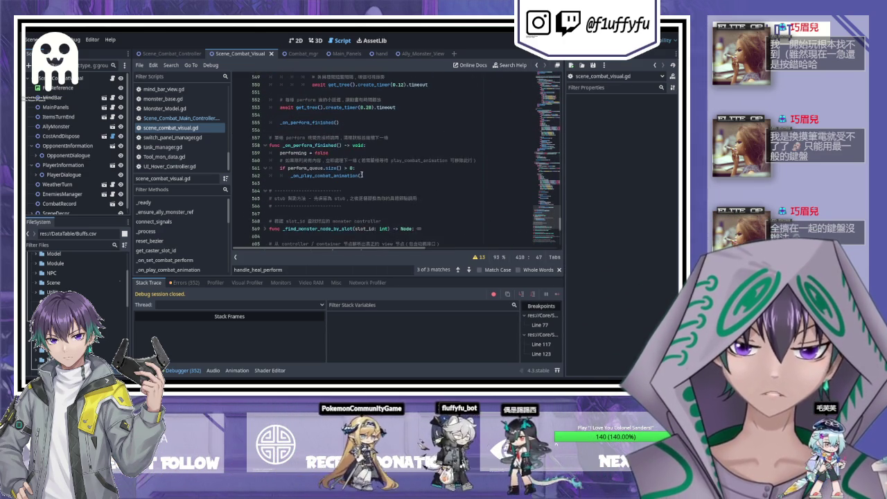
{"action": "scroll", "coordinate": [359, 176], "scroll_direction": "up", "scroll_amount": 4}
{"action": "scroll", "coordinate": [359, 171], "scroll_direction": "up", "scroll_amount": 15}
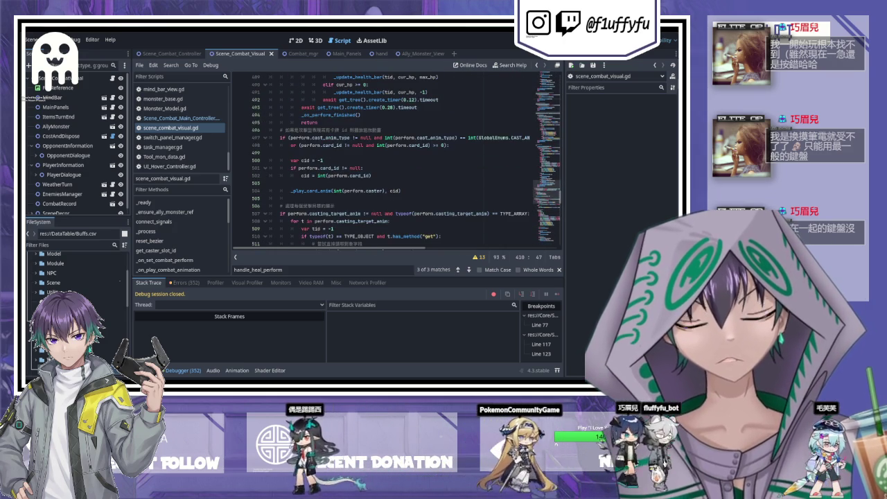
{"action": "scroll", "coordinate": [331, 187], "scroll_direction": "up", "scroll_amount": 20}
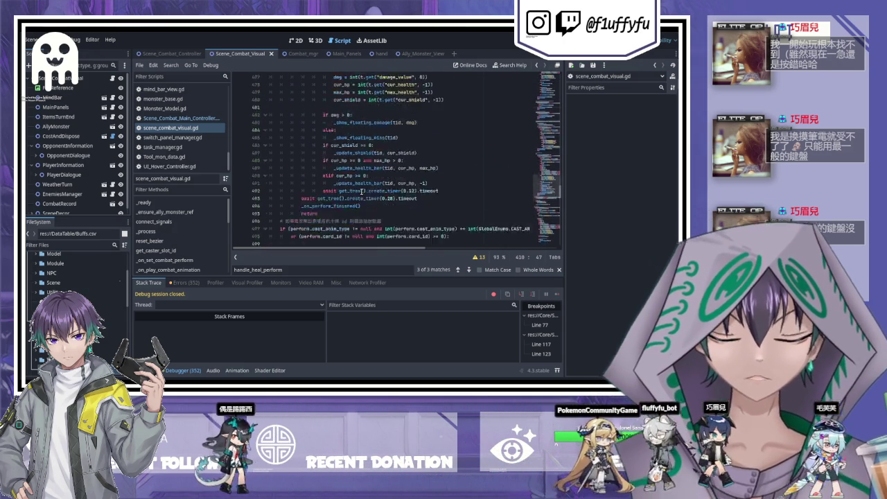
{"action": "scroll", "coordinate": [331, 185], "scroll_direction": "down", "scroll_amount": 6}
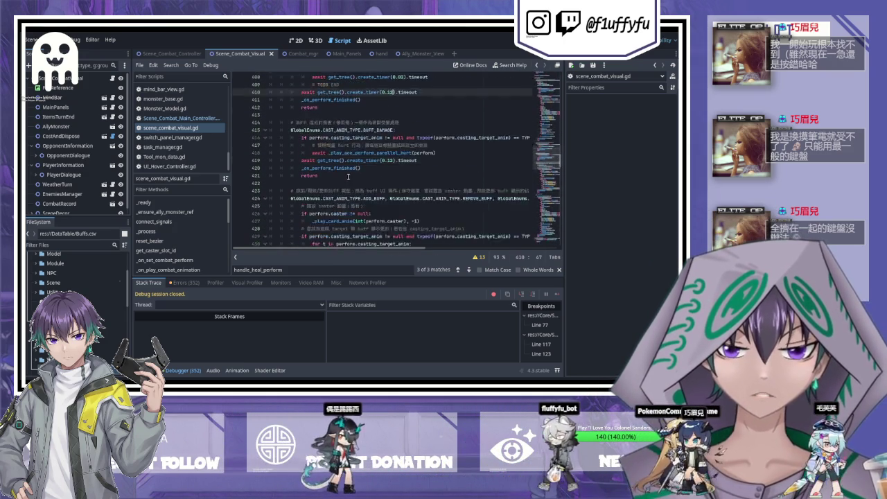
{"action": "scroll", "coordinate": [339, 169], "scroll_direction": "down", "scroll_amount": 20}
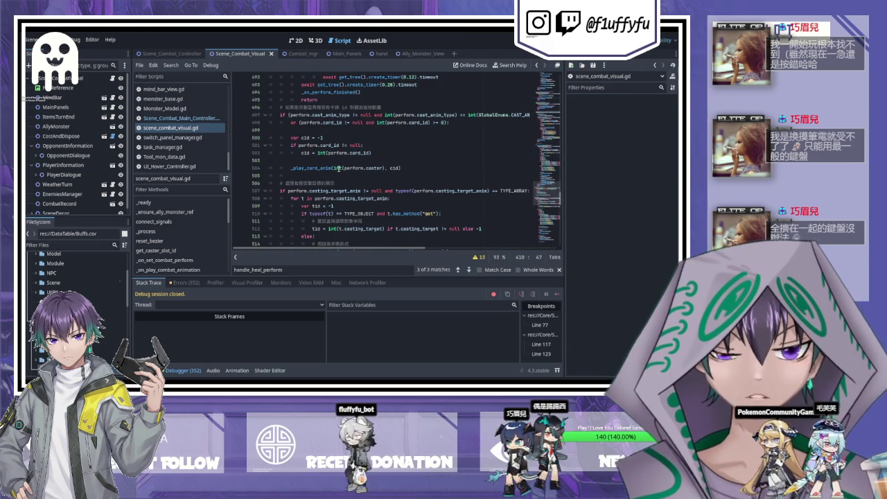
{"action": "scroll", "coordinate": [338, 168], "scroll_direction": "down", "scroll_amount": 5}
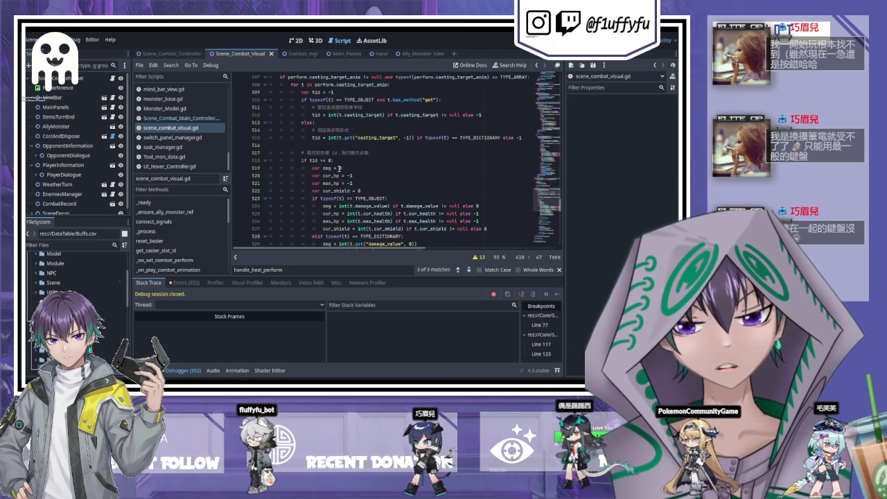
{"action": "scroll", "coordinate": [339, 167], "scroll_direction": "up", "scroll_amount": 6}
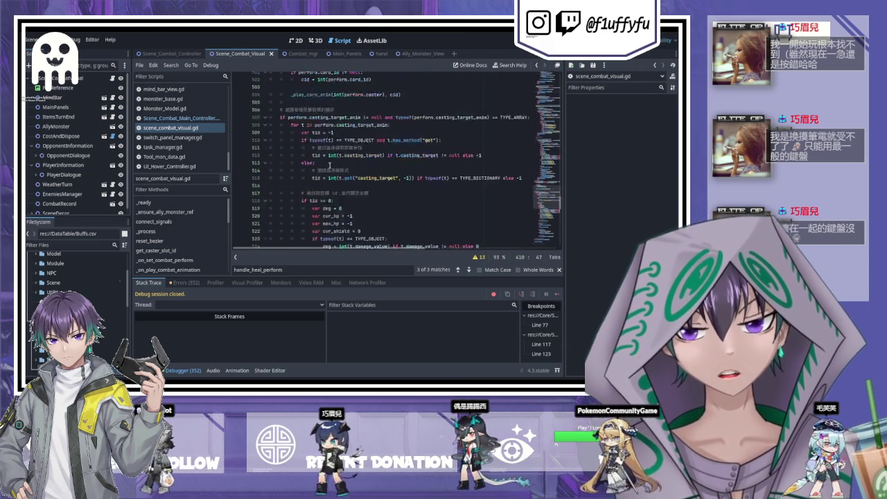
{"action": "scroll", "coordinate": [352, 164], "scroll_direction": "down", "scroll_amount": 15}
{"action": "scroll", "coordinate": [347, 160], "scroll_direction": "down", "scroll_amount": 2}
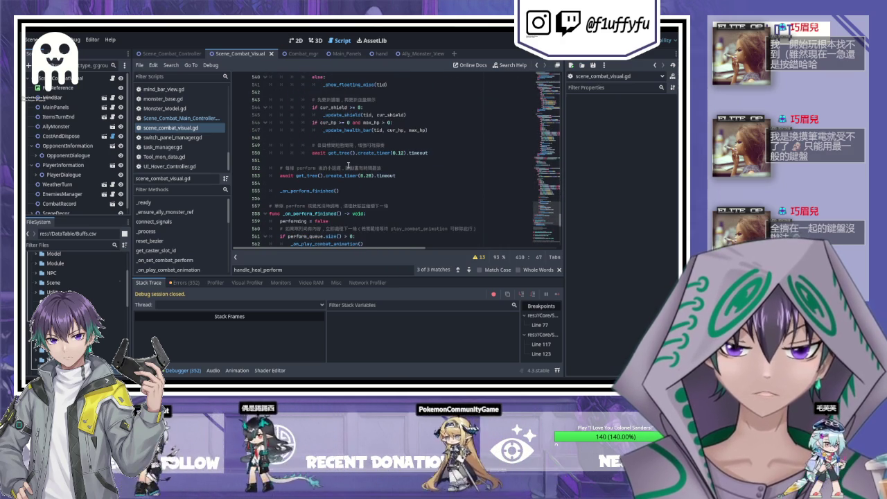
{"action": "scroll", "coordinate": [348, 165], "scroll_direction": "up", "scroll_amount": 20}
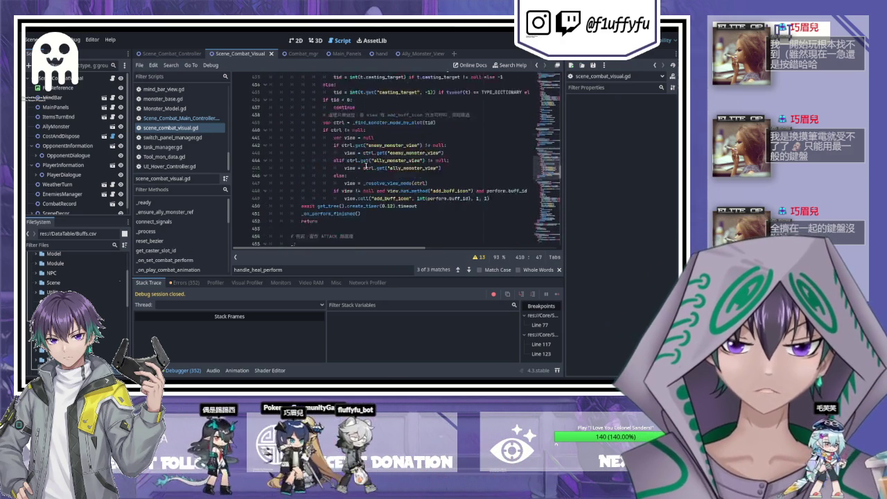
{"action": "scroll", "coordinate": [360, 167], "scroll_direction": "up", "scroll_amount": 17}
{"action": "scroll", "coordinate": [368, 169], "scroll_direction": "up", "scroll_amount": 19}
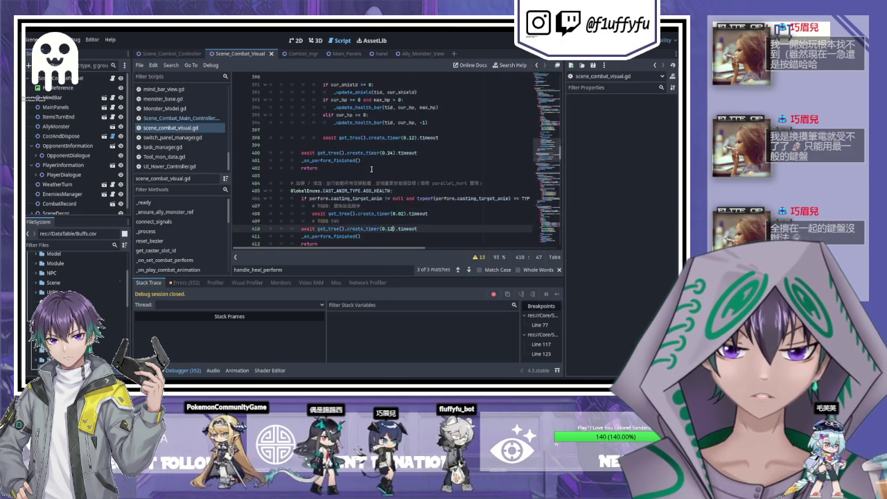
{"action": "scroll", "coordinate": [358, 168], "scroll_direction": "up", "scroll_amount": 5}
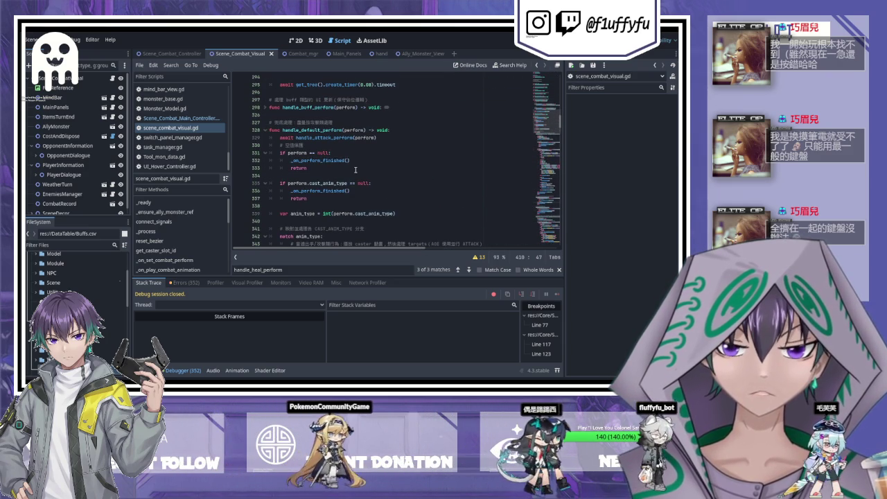
{"action": "left_click", "coordinate": [284, 145]}
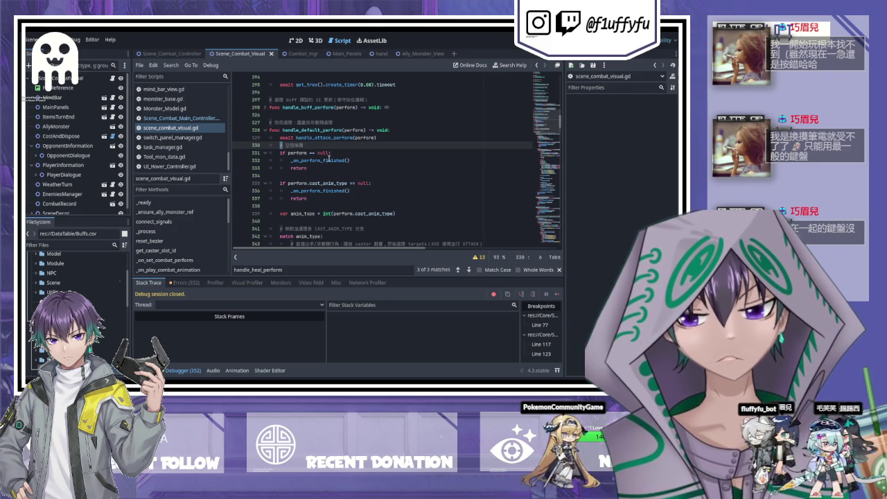
{"action": "scroll", "coordinate": [322, 164], "scroll_direction": "up", "scroll_amount": 1}
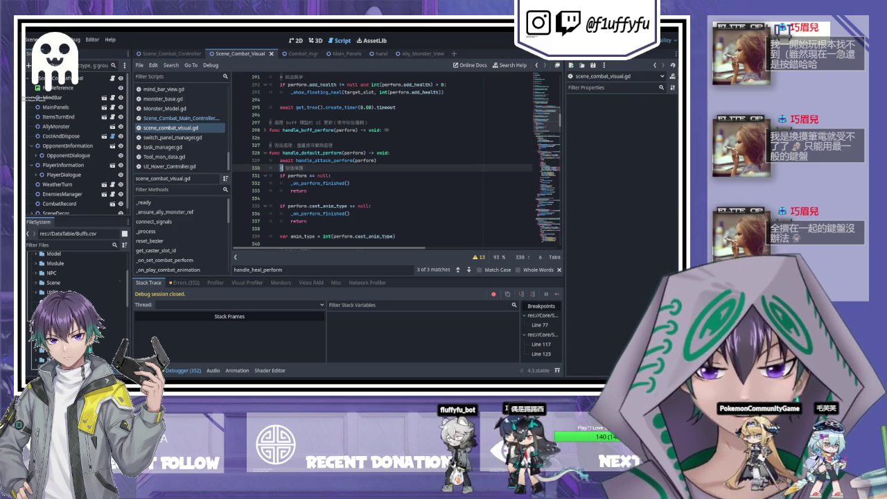
{"action": "scroll", "coordinate": [454, 201], "scroll_direction": "down", "scroll_amount": 1}
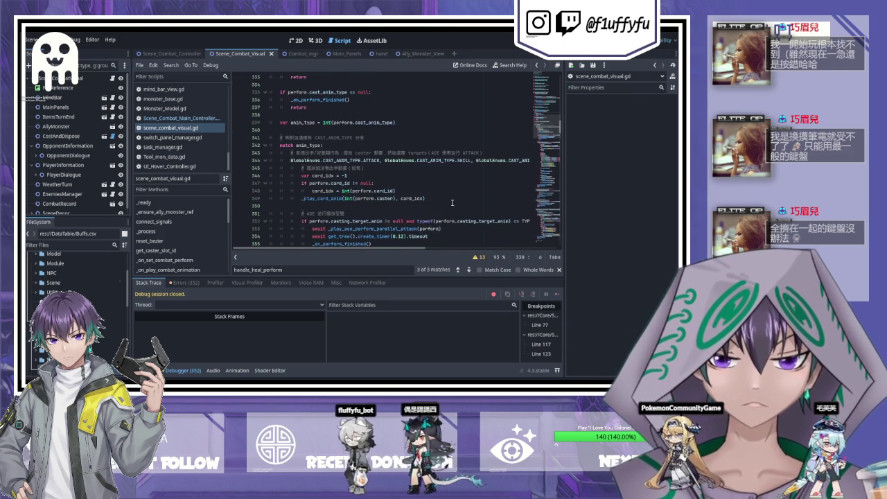
{"action": "scroll", "coordinate": [416, 174], "scroll_direction": "down", "scroll_amount": 3}
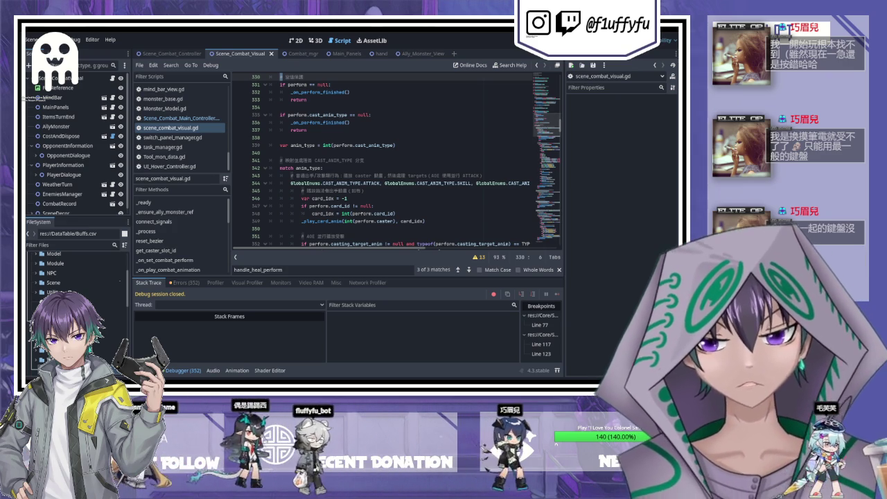
{"action": "scroll", "coordinate": [395, 159], "scroll_direction": "up", "scroll_amount": 6}
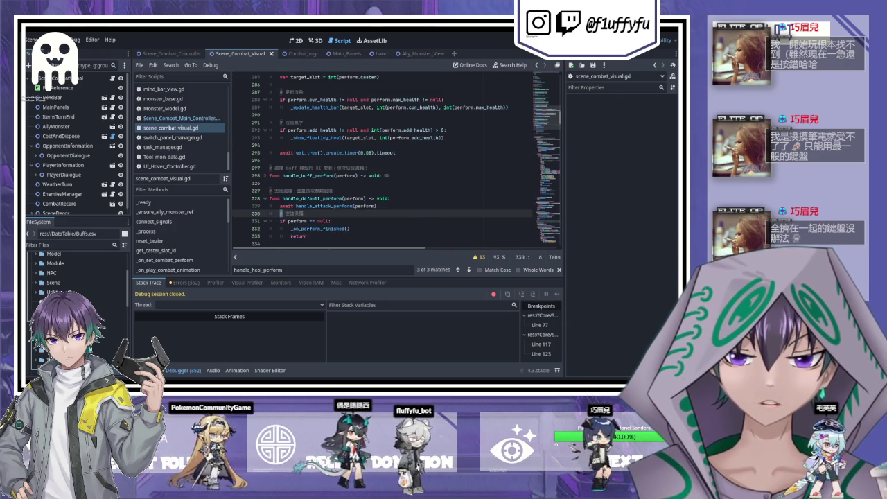
Step: Replace handle_default_perform's comment and header with one that awaits a 0.02-second timer
{"action": "key", "text": "alt+f"}
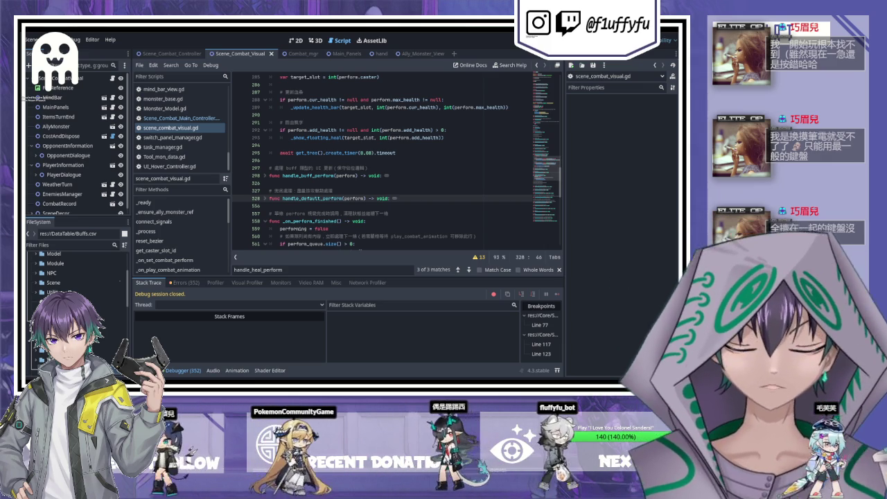
{"action": "scroll", "coordinate": [395, 159], "scroll_direction": "down", "scroll_amount": 1}
{"action": "left_click_drag", "start_coordinate": [389, 175], "coordinate": [263, 168]}
{"action": "key", "text": "ctrl+z"}
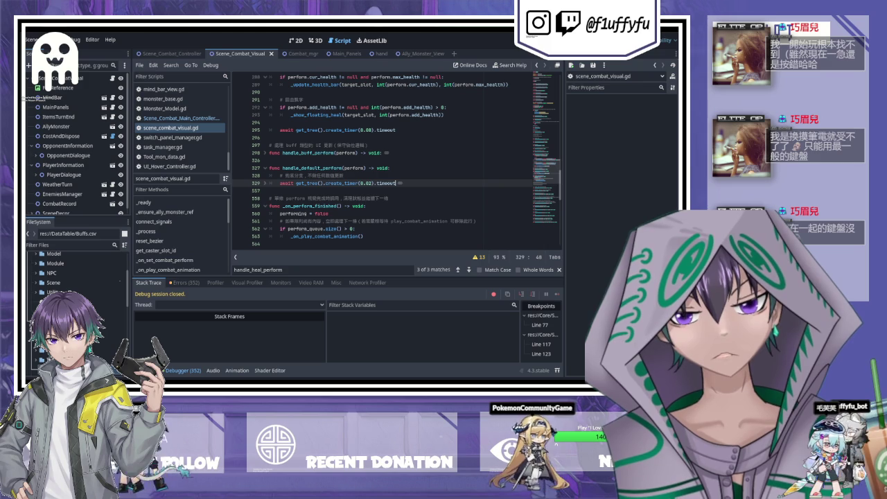
{"action": "scroll", "coordinate": [389, 175], "scroll_direction": "down", "scroll_amount": 2}
Step: Search the script for 'ADD_' to reach the ADD_HEALTH handling block
{"action": "left_click", "coordinate": [389, 132]}
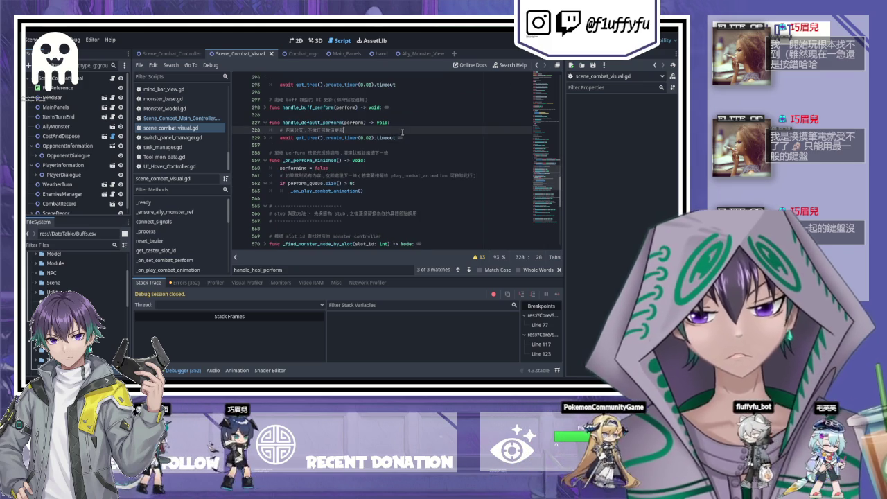
{"action": "key", "text": "ctrl+f"}
{"action": "type", "text": "ADD_"}
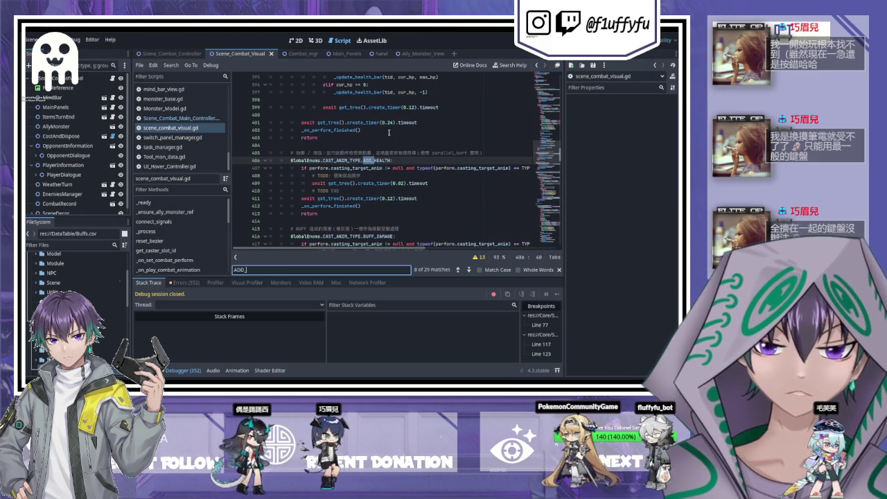
Step: Replace ADD_HEALTH lines 406–413 with an indented handle_heal_perform await, finish call and return
{"action": "left_click_drag", "start_coordinate": [327, 214], "coordinate": [291, 160]}
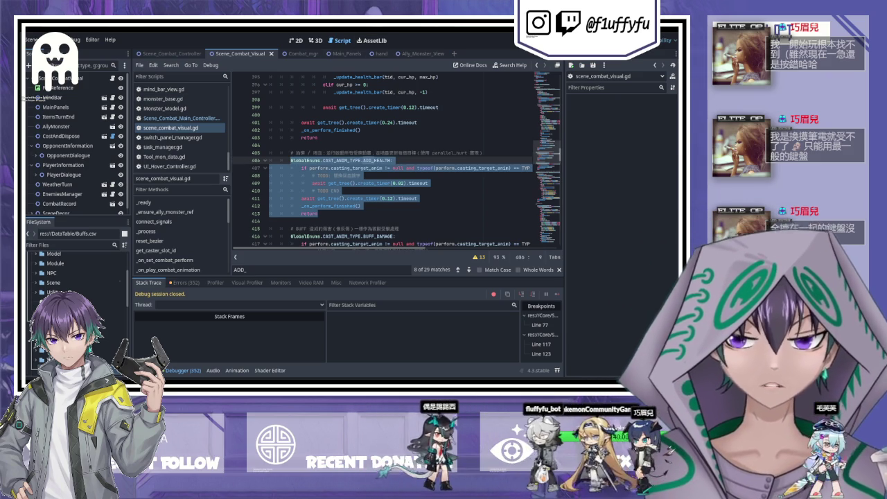
{"action": "type", "text": "GlobalEnums.CAST_ANIM_TYPE.ADD_HEALTH: \tawait handle_heal_perform(perform) \t_on_perform_finished() \treturn"}
{"action": "left_click_drag", "start_coordinate": [280, 169], "coordinate": [334, 185]}
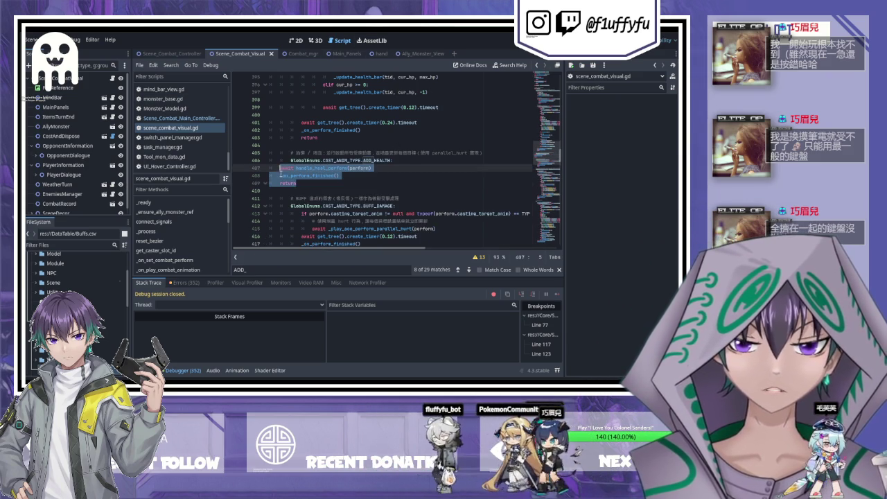
{"action": "key", "text": "Tab"}
{"action": "key", "text": "Tab"}
{"action": "left_click", "coordinate": [334, 185]}
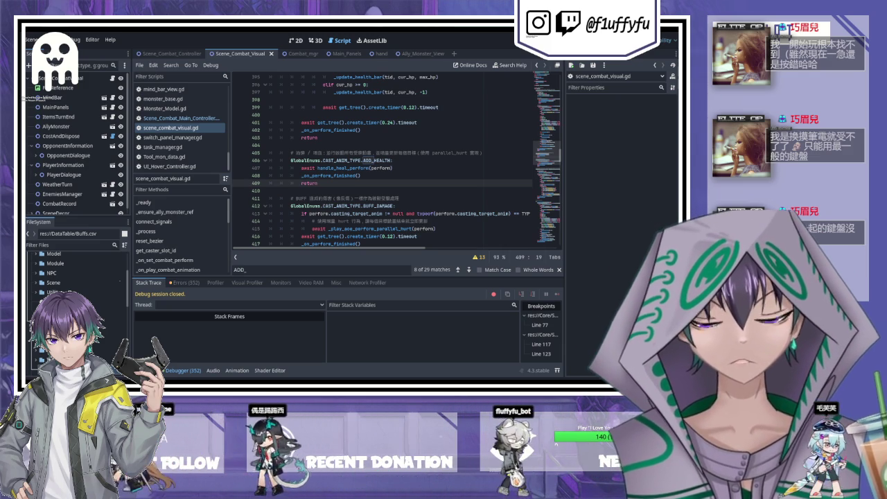
{"action": "scroll", "coordinate": [280, 159], "scroll_direction": "up", "scroll_amount": 20}
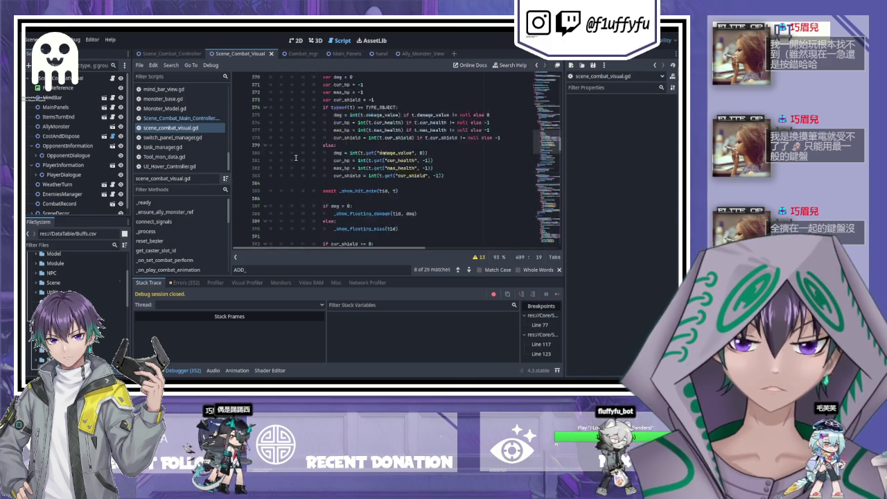
Step: Fold the handle_default_perform and handle_heal_perform functions
{"action": "scroll", "coordinate": [289, 157], "scroll_direction": "up", "scroll_amount": 14}
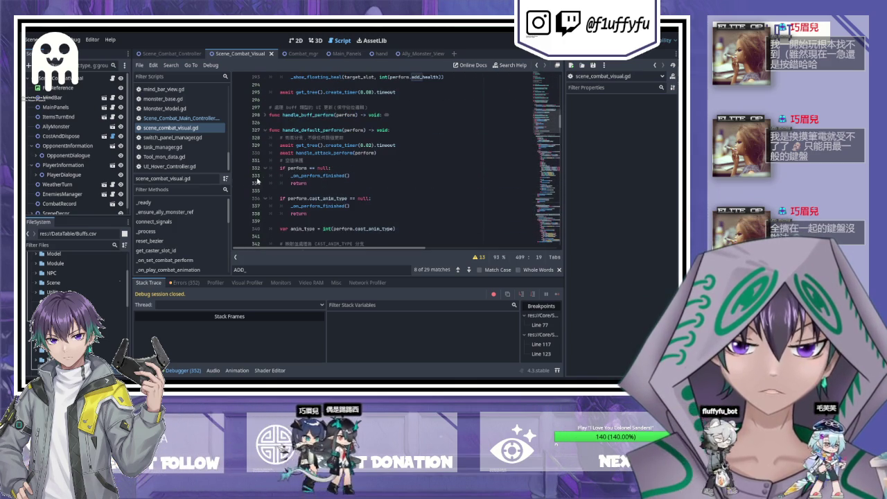
{"action": "scroll", "coordinate": [263, 135], "scroll_direction": "up", "scroll_amount": 2}
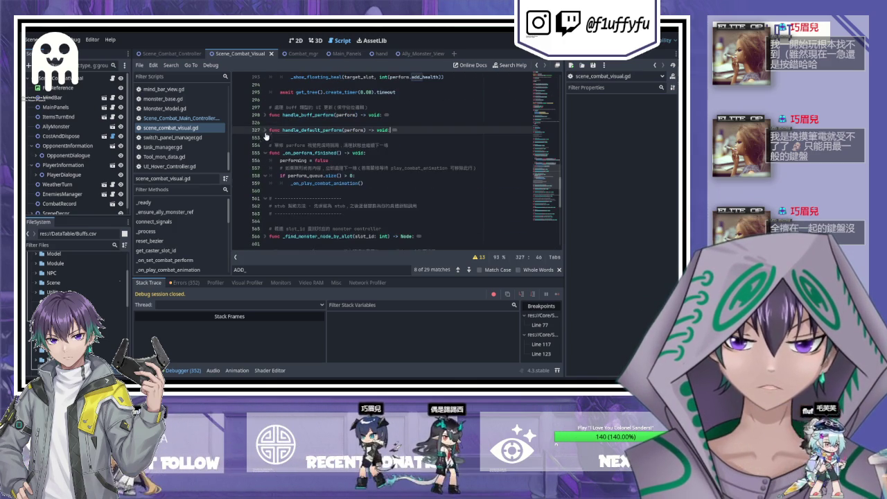
{"action": "left_click", "coordinate": [265, 163]}
{"action": "scroll", "coordinate": [274, 166], "scroll_direction": "up", "scroll_amount": 5}
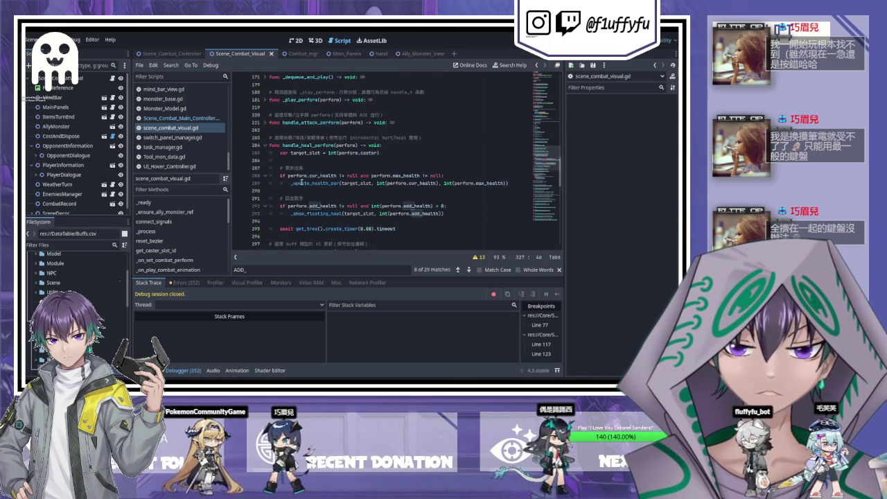
{"action": "left_click", "coordinate": [266, 146]}
{"action": "scroll", "coordinate": [291, 156], "scroll_direction": "up", "scroll_amount": 2}
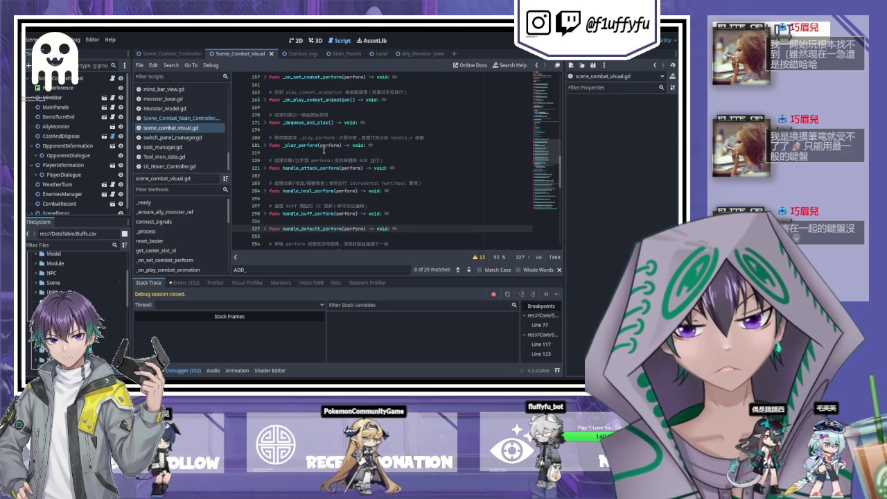
Step: Unfold _play_perform to check its body, then fold it again
{"action": "left_click", "coordinate": [323, 152]}
{"action": "left_click", "coordinate": [266, 145]}
{"action": "scroll", "coordinate": [266, 147], "scroll_direction": "down", "scroll_amount": 1}
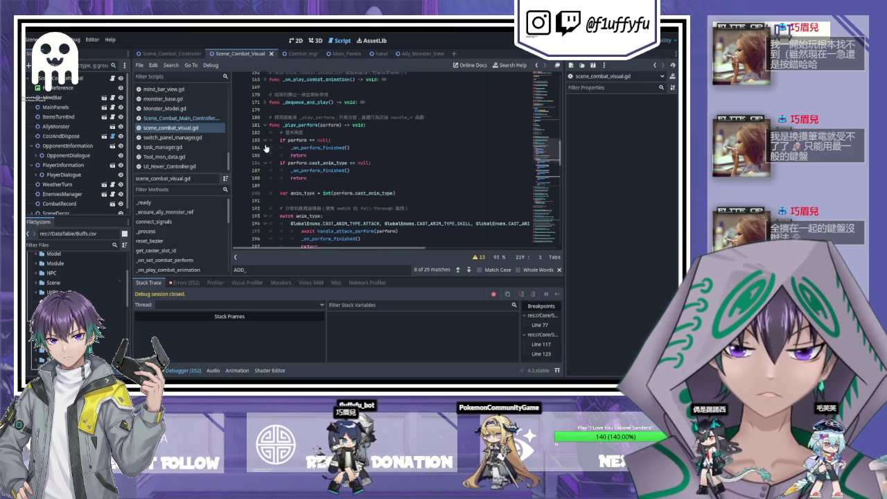
{"action": "scroll", "coordinate": [267, 149], "scroll_direction": "down", "scroll_amount": 8}
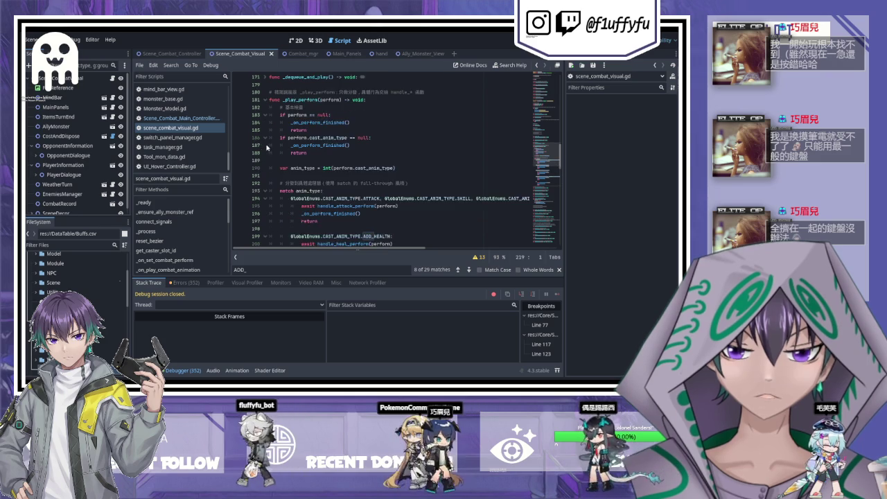
{"action": "scroll", "coordinate": [274, 149], "scroll_direction": "up", "scroll_amount": 5}
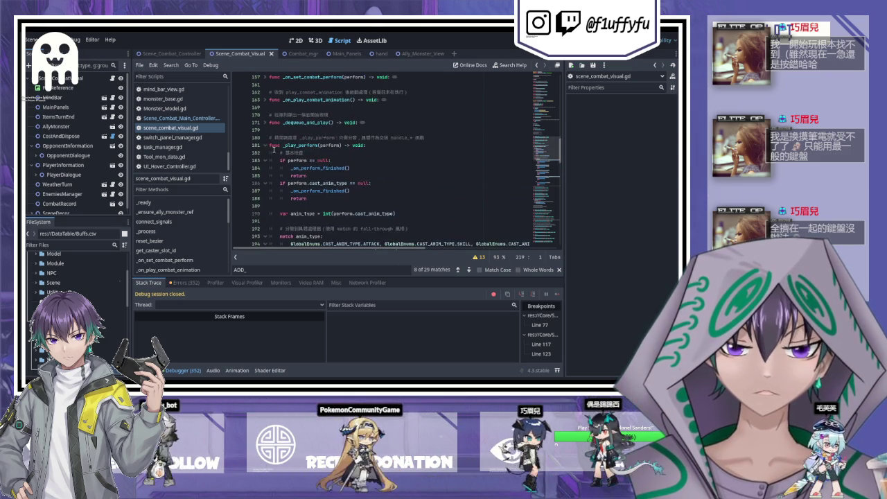
{"action": "left_click", "coordinate": [266, 145]}
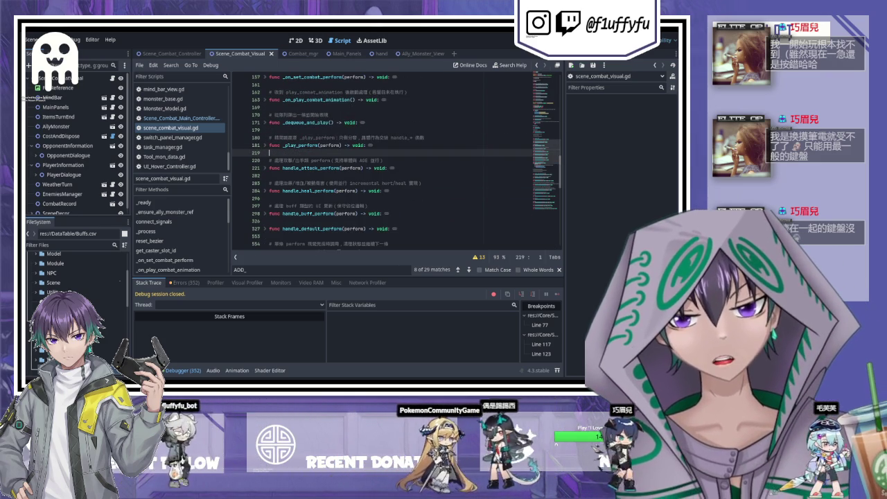
{"action": "scroll", "coordinate": [395, 160], "scroll_direction": "up", "scroll_amount": 10}
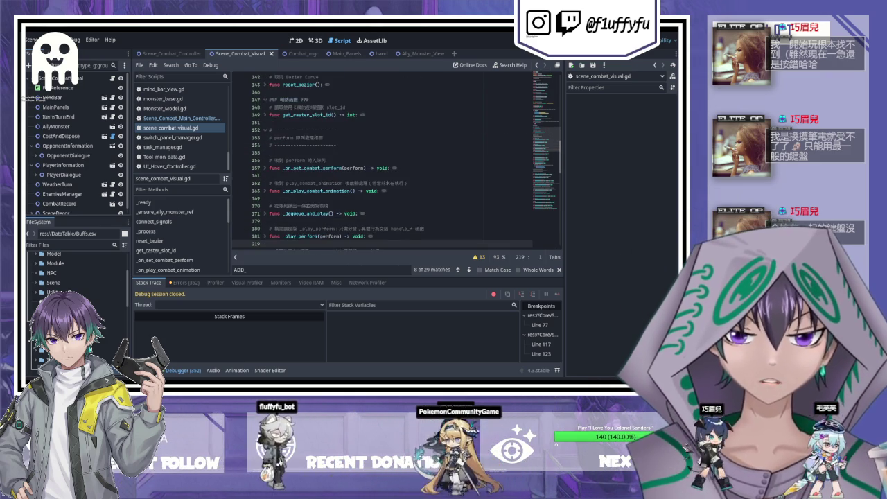
{"action": "scroll", "coordinate": [395, 159], "scroll_direction": "down", "scroll_amount": 10}
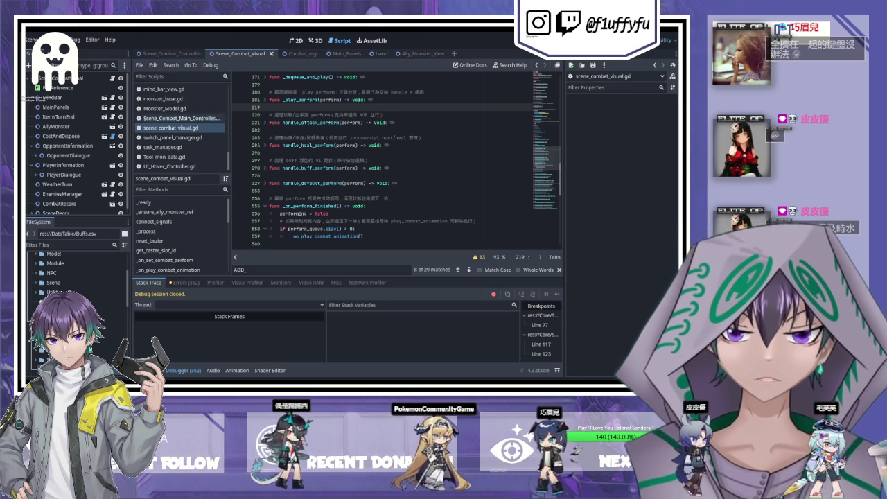
Step: Unfold handle_default_perform and select the leftover checks after the attack call
{"action": "left_click", "coordinate": [271, 84]}
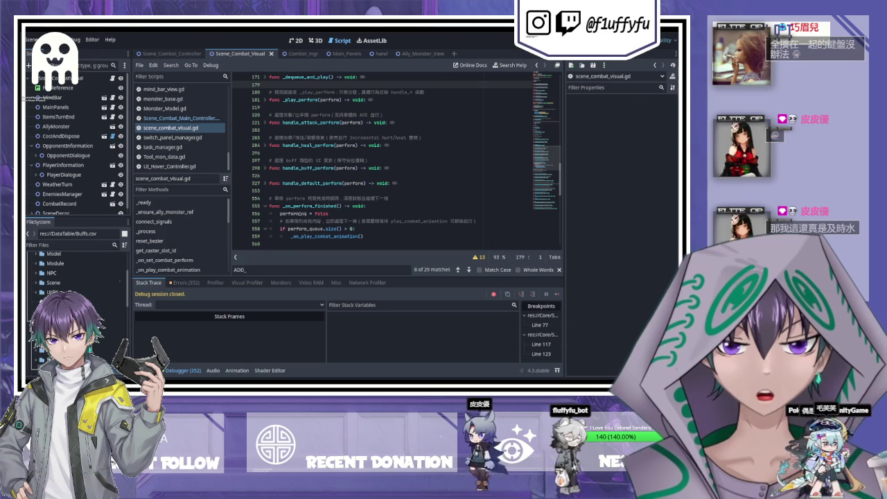
{"action": "left_click", "coordinate": [392, 183]}
{"action": "scroll", "coordinate": [333, 192], "scroll_direction": "down", "scroll_amount": 2}
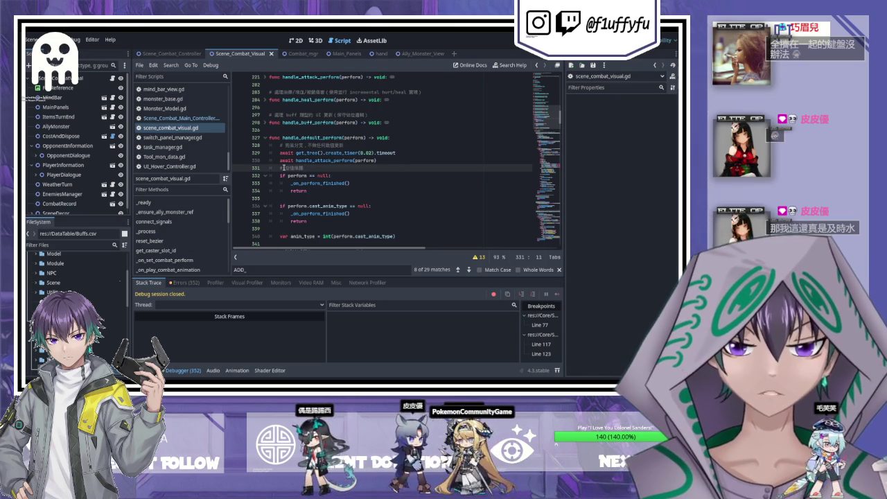
{"action": "left_click_drag", "start_coordinate": [286, 168], "coordinate": [307, 191]}
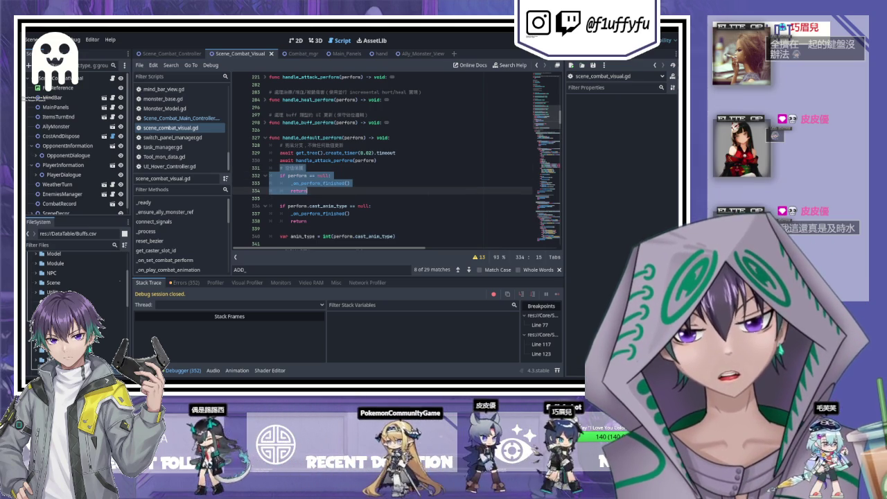
Step: Extend the selection down to line 552 and delete the old code and its empty line
{"action": "scroll", "coordinate": [295, 186], "scroll_direction": "down", "scroll_amount": 2}
{"action": "scroll", "coordinate": [295, 185], "scroll_direction": "down", "scroll_amount": 20}
{"action": "scroll", "coordinate": [316, 169], "scroll_direction": "down", "scroll_amount": 20}
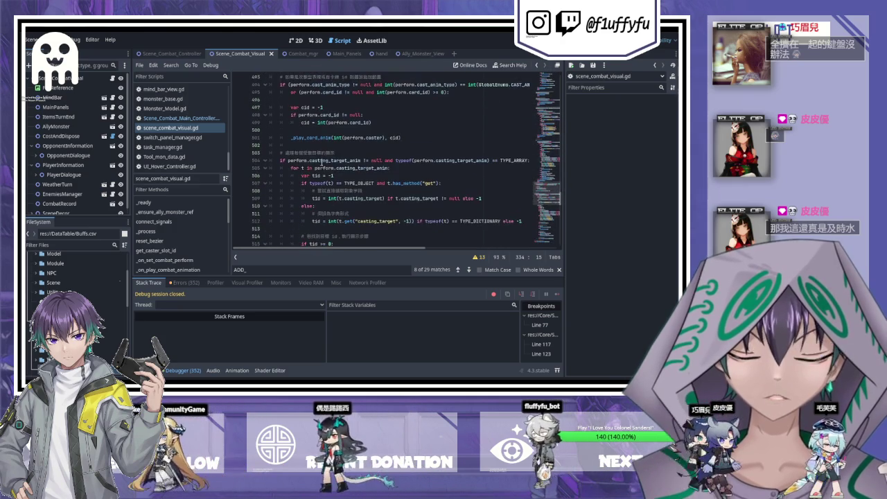
{"action": "scroll", "coordinate": [321, 161], "scroll_direction": "down", "scroll_amount": 10}
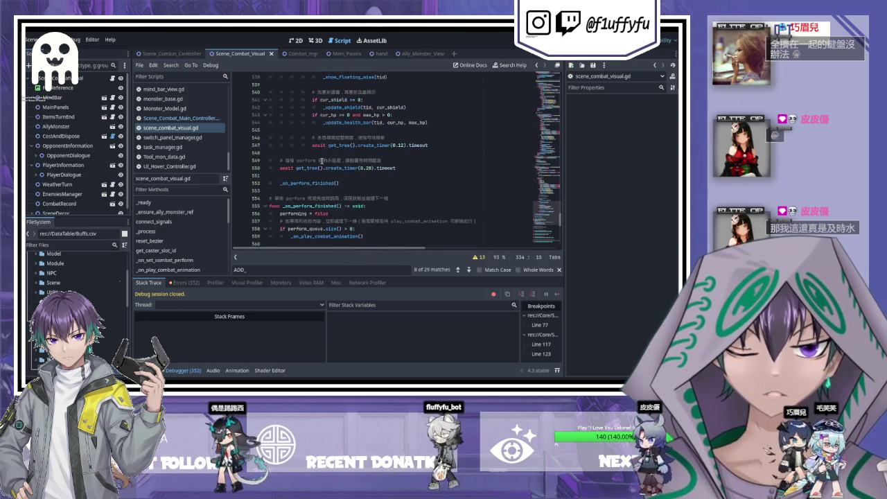
{"action": "left_click", "coordinate": [351, 182], "text": "shift"}
{"action": "key", "text": "BackSpace"}
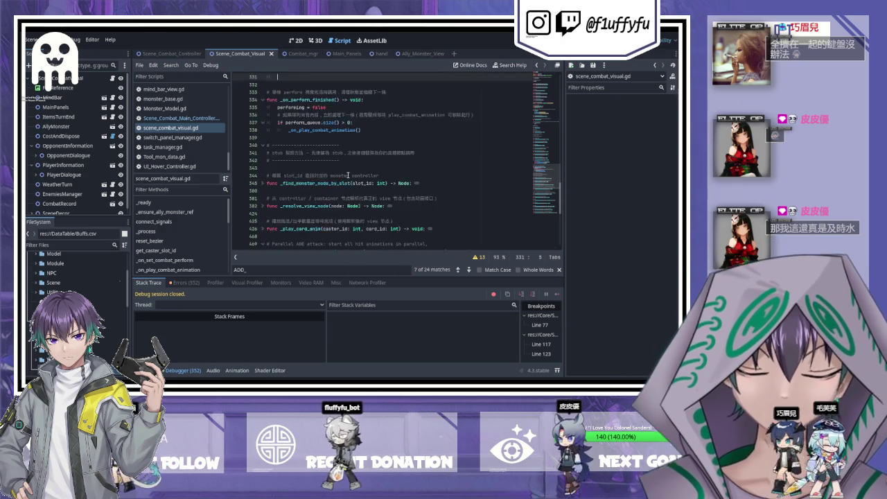
{"action": "key", "text": "BackSpace"}
{"action": "key", "text": "BackSpace"}
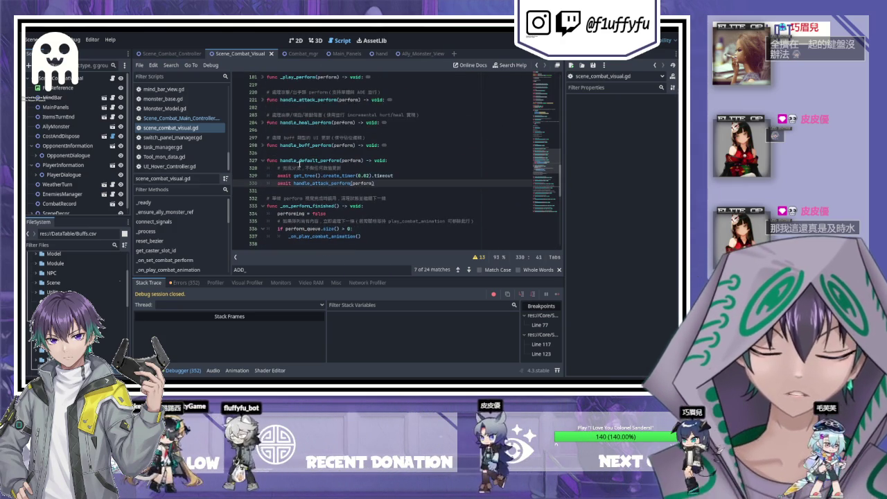
{"action": "scroll", "coordinate": [294, 146], "scroll_direction": "up", "scroll_amount": 1}
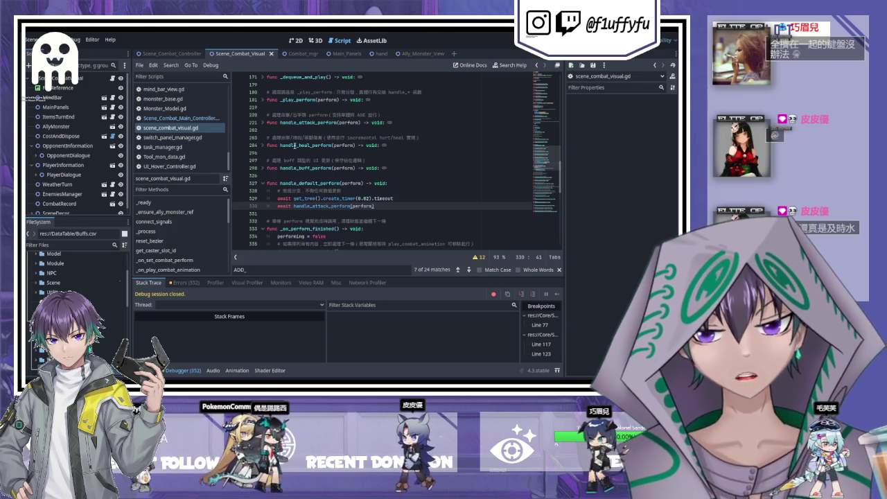
{"action": "left_click", "coordinate": [263, 102]}
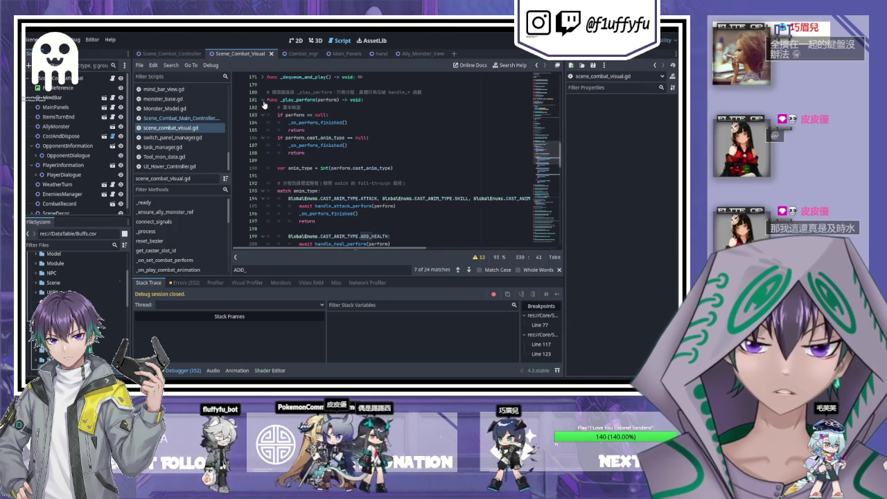
Step: Fold _play_perform, review the ADD_HEALTH return, and run the project with F5
{"action": "left_click", "coordinate": [263, 100]}
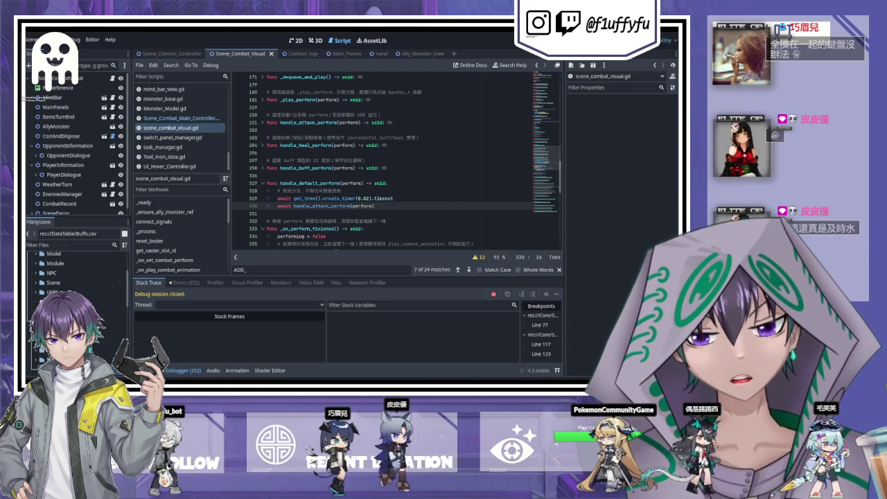
{"action": "scroll", "coordinate": [291, 156], "scroll_direction": "down", "scroll_amount": 5}
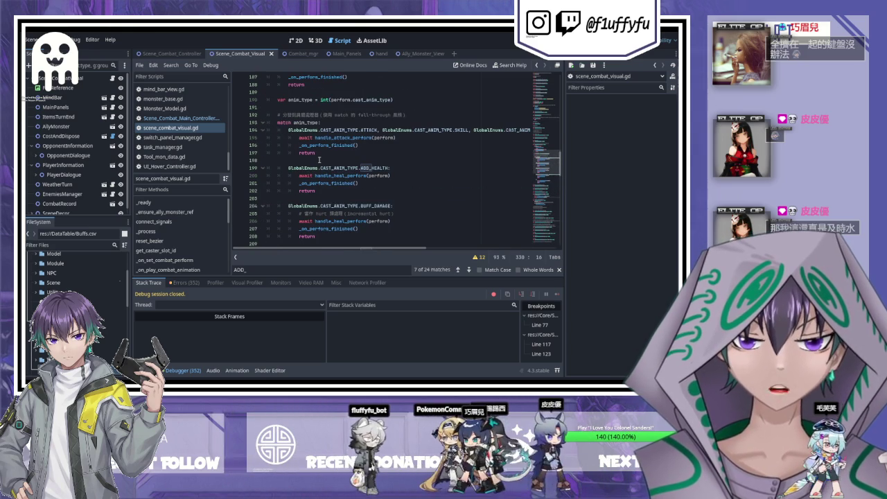
{"action": "left_click", "coordinate": [378, 190]}
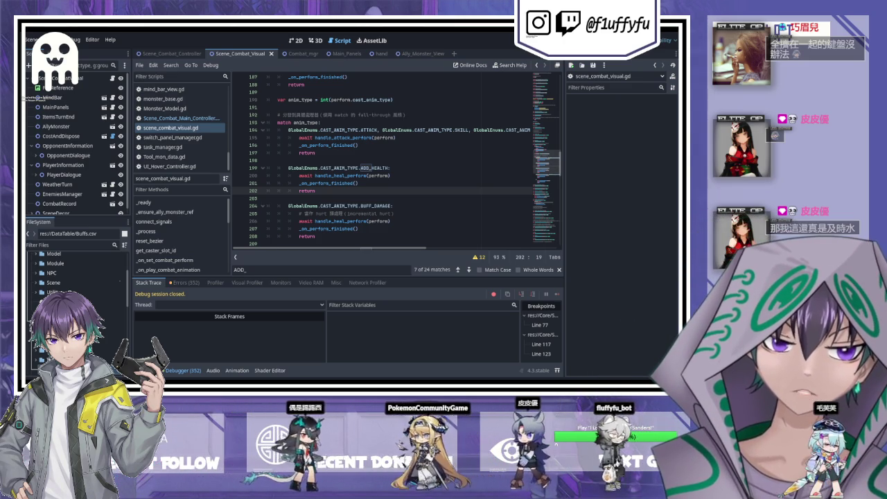
{"action": "key", "text": "F5"}
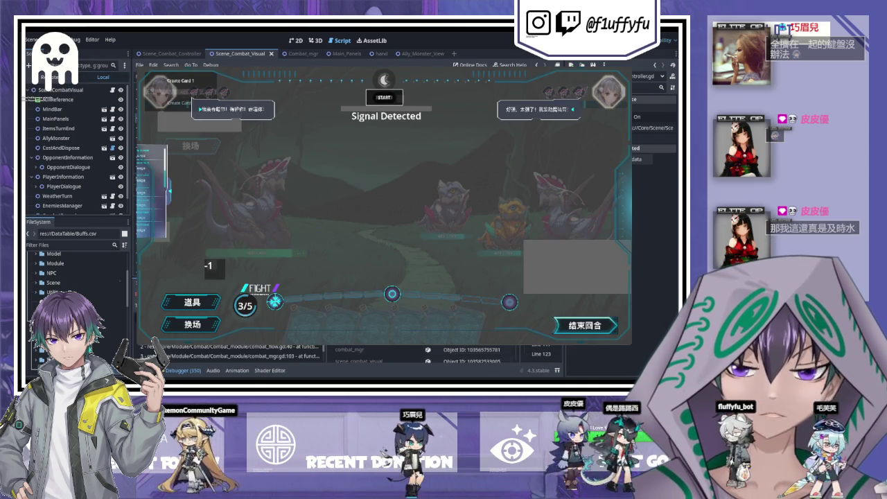
Step: Play heart cards on the left monster, dropping its value from 5 to -1, then stop the game
{"action": "left_click", "coordinate": [485, 329]}
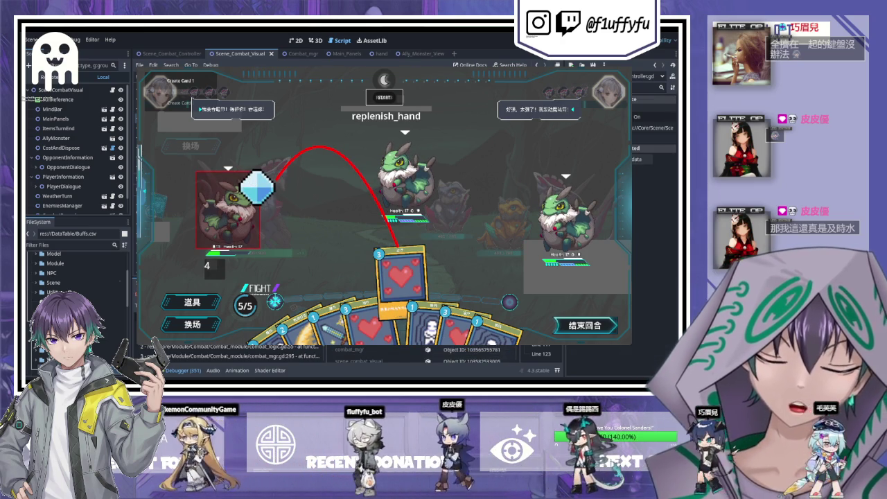
{"action": "left_click", "coordinate": [256, 185]}
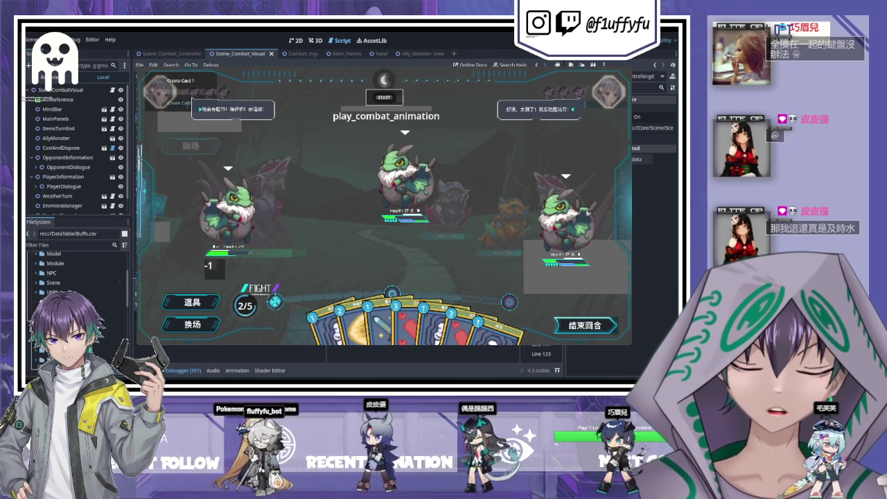
{"action": "left_click", "coordinate": [458, 305]}
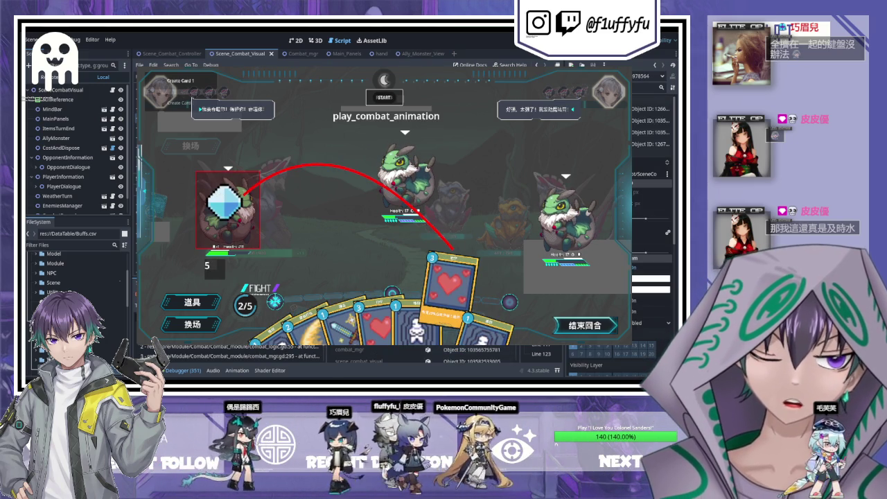
{"action": "left_click", "coordinate": [225, 201]}
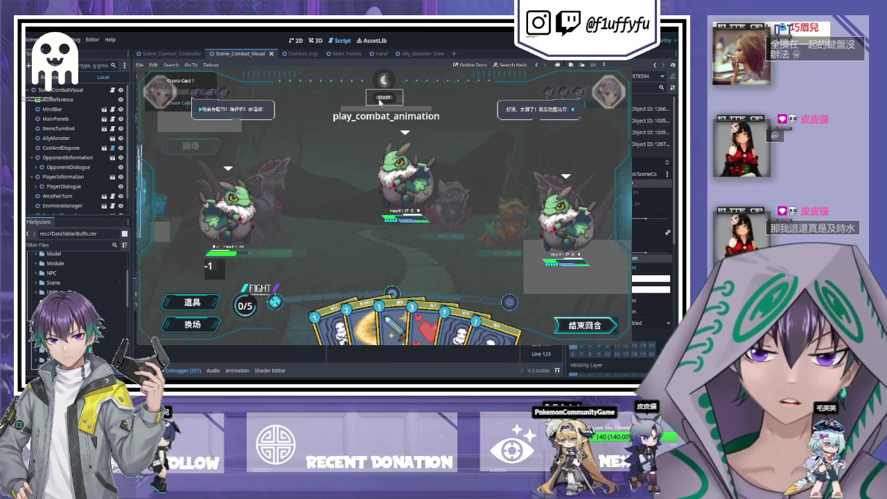
{"action": "key", "text": "F8"}
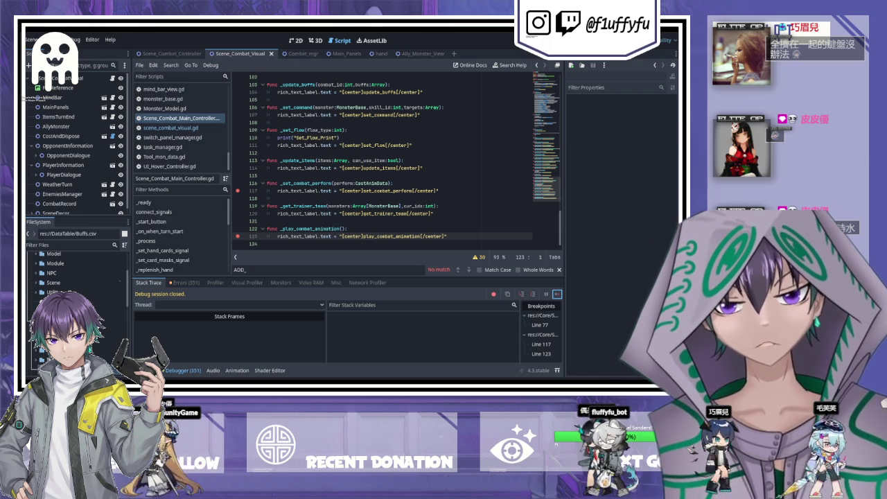
Step: Collapse the PlayerInformation branch in the Scene dock
{"action": "left_click", "coordinate": [35, 165]}
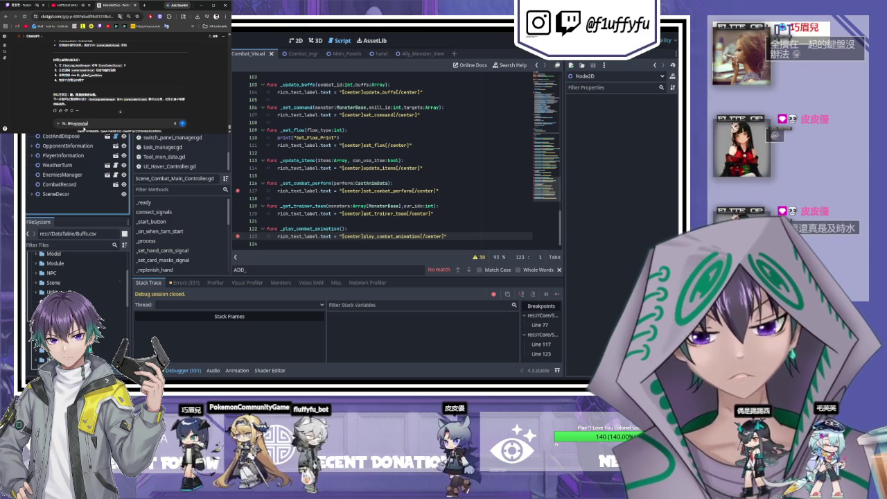
Step: Enter 'hand.gd', then add a new script-less Node2D below SceneDecor in the scene tree
{"action": "type", "text": "hand"}
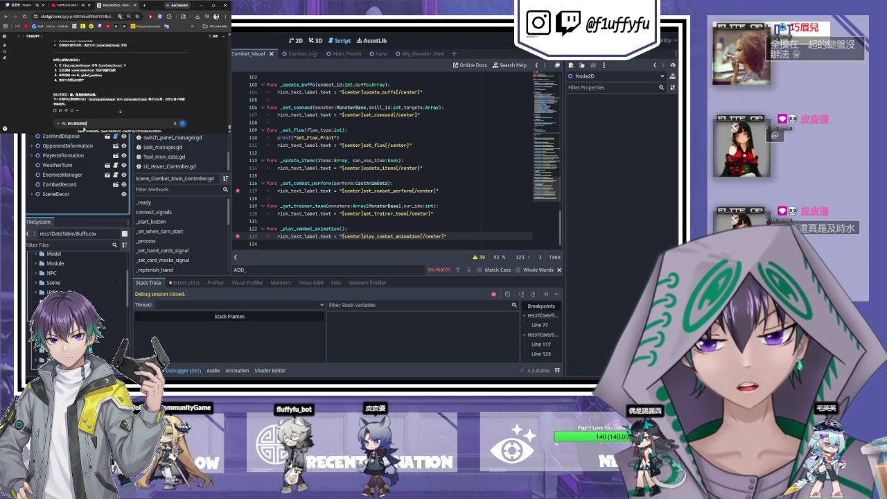
{"action": "type", "text": ".gd"}
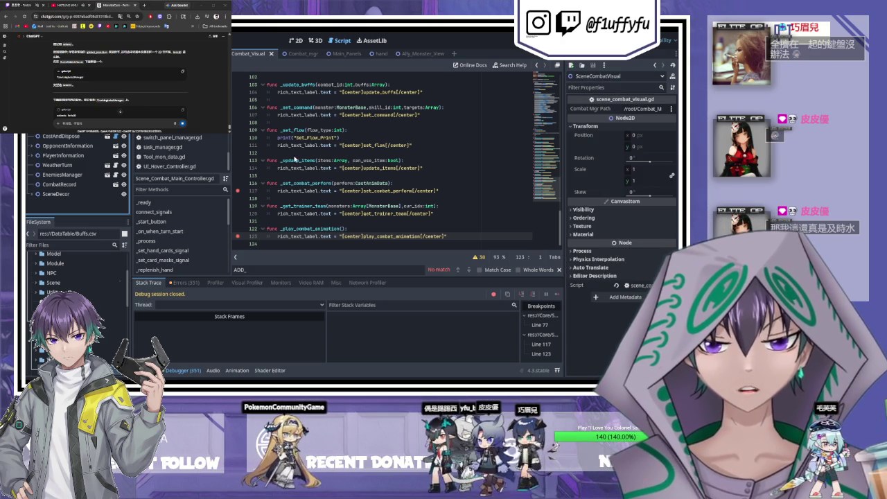
{"action": "key", "text": "ctrl+shift+z"}
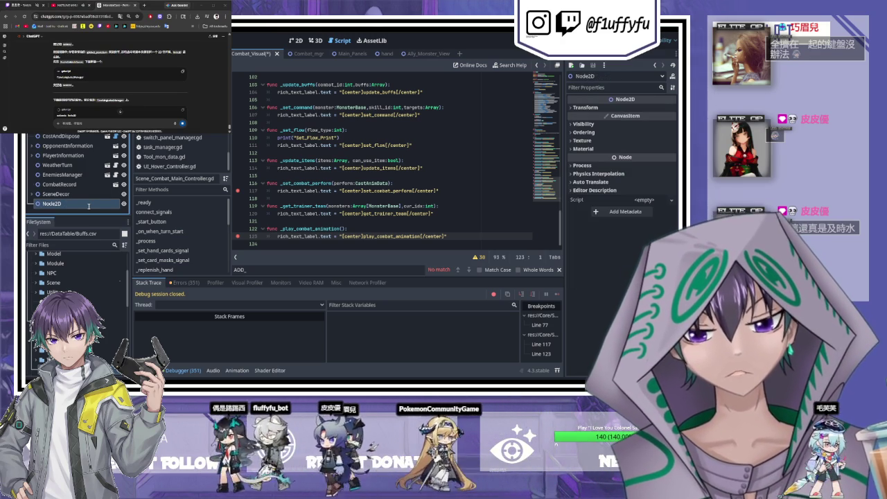
Step: Rename the new Node2D to FloatingLabelManager and move it above OpponentInformation
{"action": "type", "text": "FloatingLabelManager"}
{"action": "key", "text": "Return"}
{"action": "key", "text": "ctrl+s"}
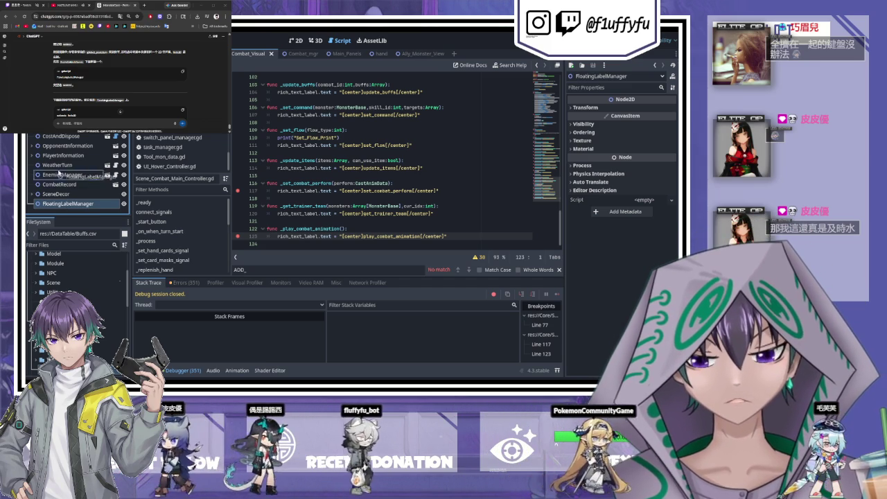
{"action": "left_click_drag", "start_coordinate": [64, 204], "coordinate": [51, 142]}
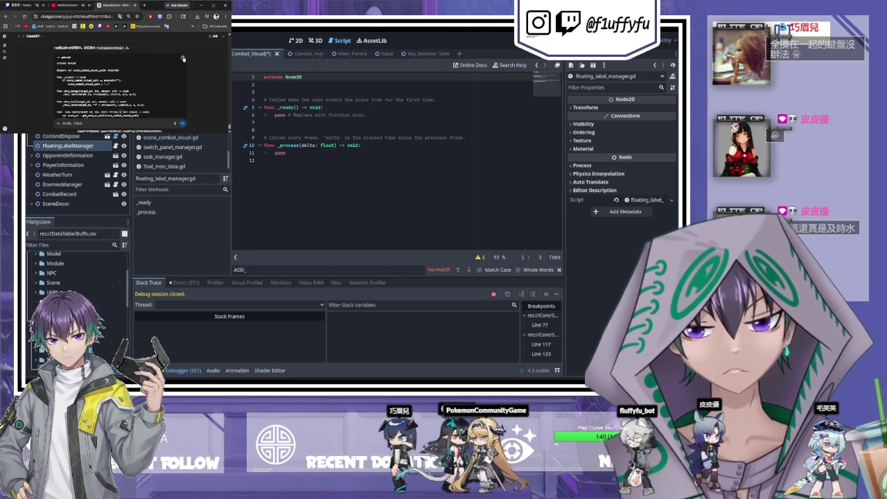
Step: Replace the template in floating_label_manager.gd with the floating label code and save it
{"action": "key", "text": "ctrl+a"}
{"action": "key", "text": "ctrl+v"}
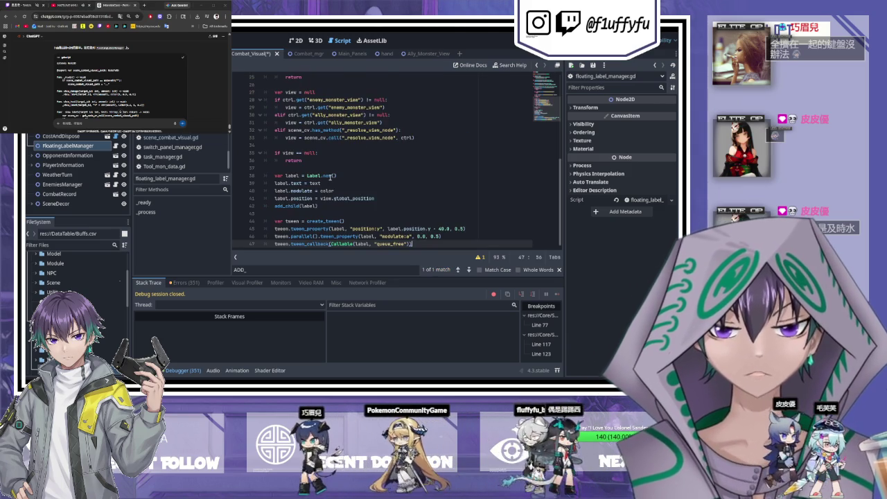
{"action": "key", "text": "ctrl+s"}
{"action": "scroll", "coordinate": [315, 167], "scroll_direction": "up", "scroll_amount": 2}
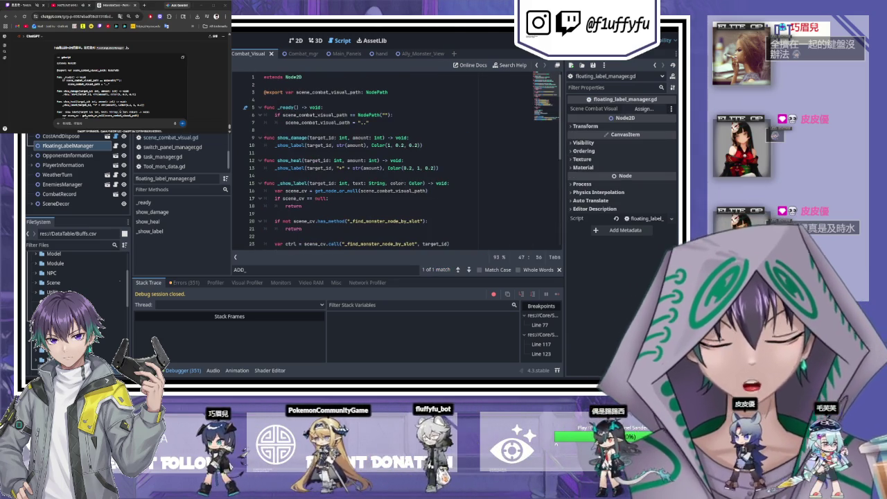
{"action": "scroll", "coordinate": [32, 89], "scroll_direction": "down", "scroll_amount": 2}
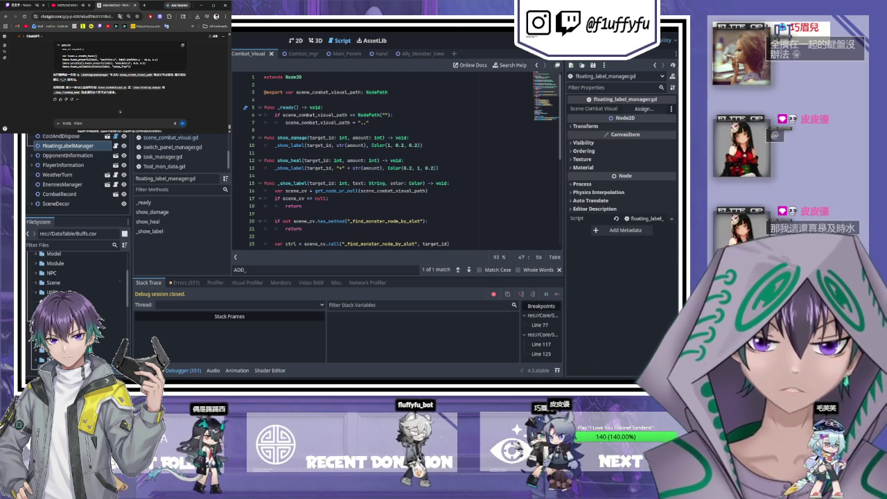
Step: Examine the scene_combat_visual_path NodePath declaration on line 3
{"action": "left_click_drag", "start_coordinate": [388, 92], "coordinate": [366, 93]}
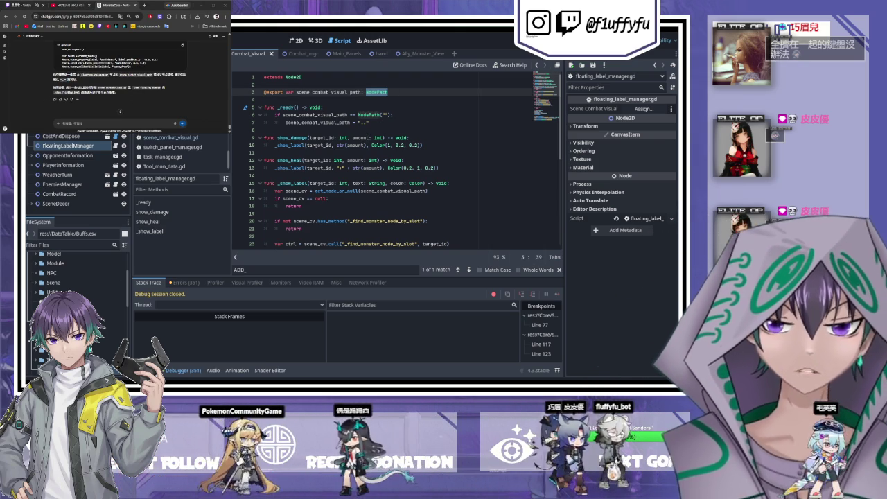
{"action": "double_click", "coordinate": [329, 92]}
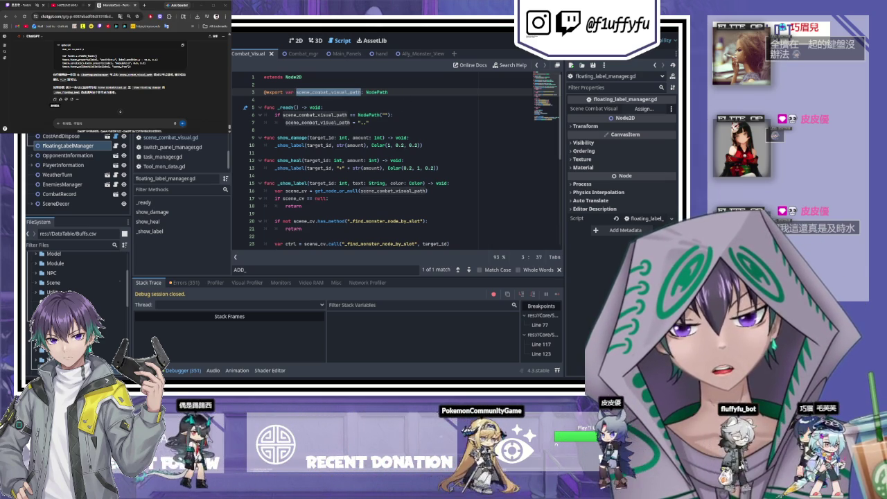
{"action": "left_click", "coordinate": [398, 91]}
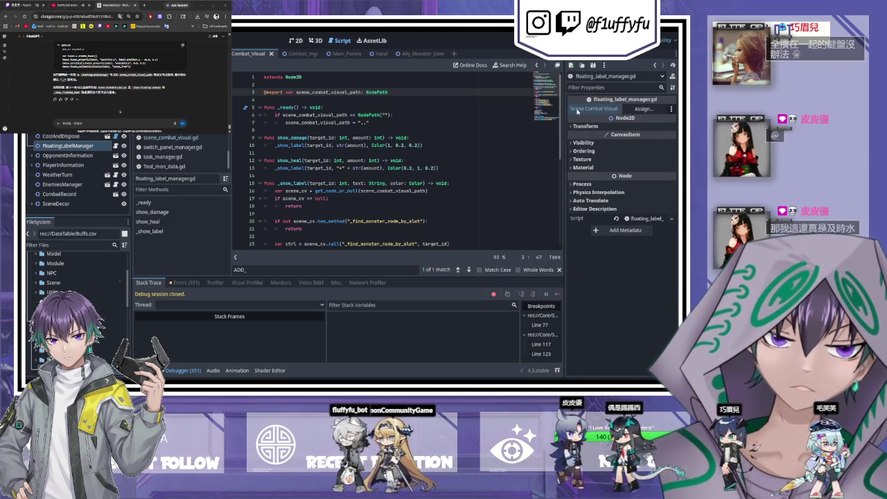
Step: Assign SceneCombat to FloatingLabelManager's Scene Combat Visual, save Combat_Visual, and start drafting a question
{"action": "left_click", "coordinate": [82, 134]}
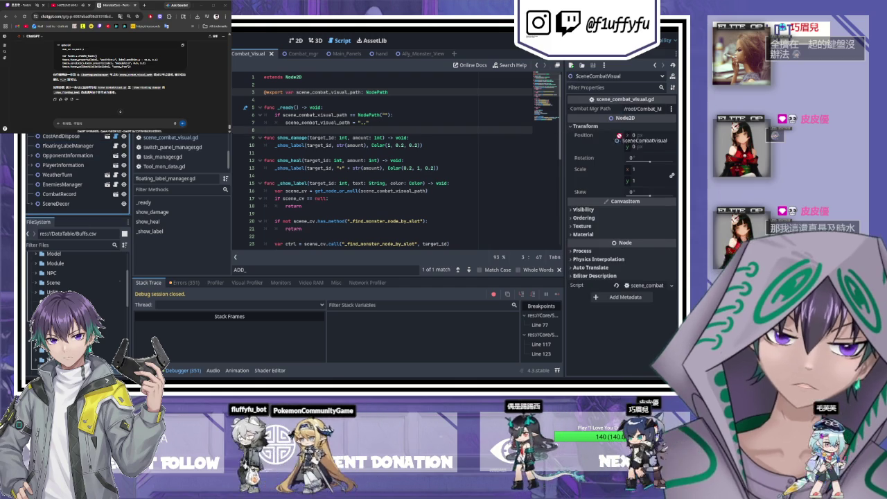
{"action": "left_click", "coordinate": [70, 145]}
{"action": "key", "text": "Up"}
{"action": "key", "text": "Up"}
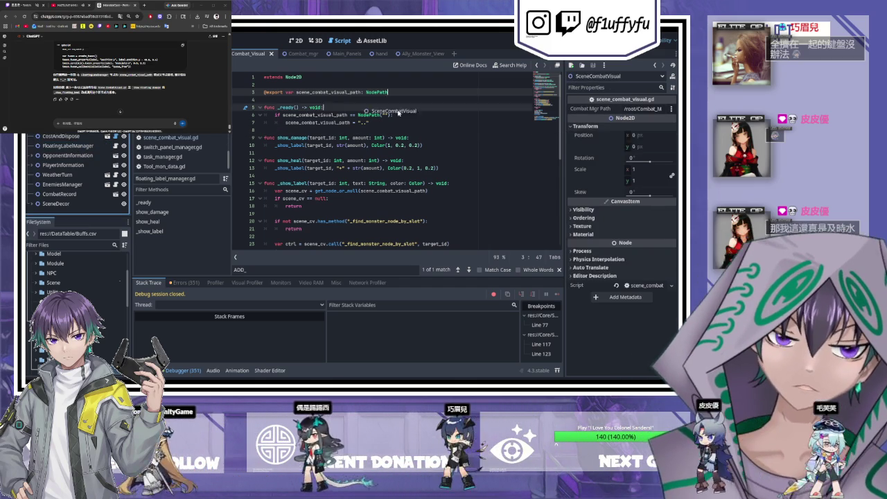
{"action": "left_click", "coordinate": [83, 147]}
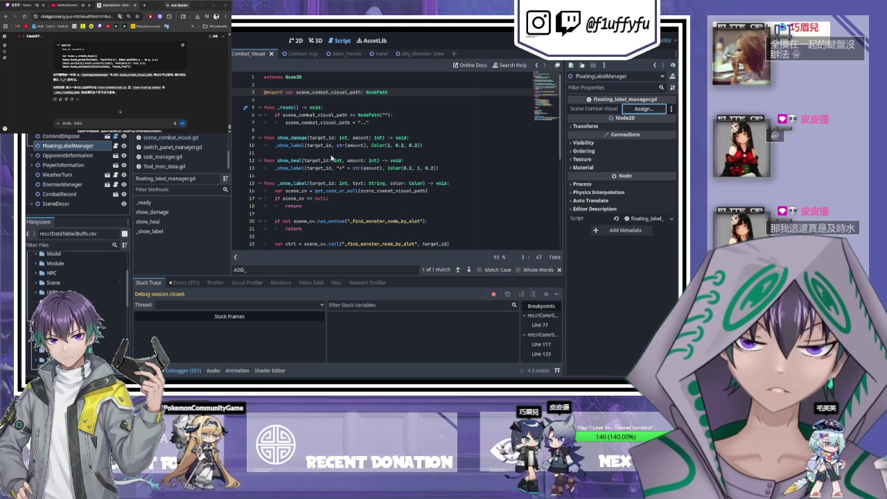
{"action": "left_click", "coordinate": [321, 313]}
{"action": "key", "text": "ctrl+s"}
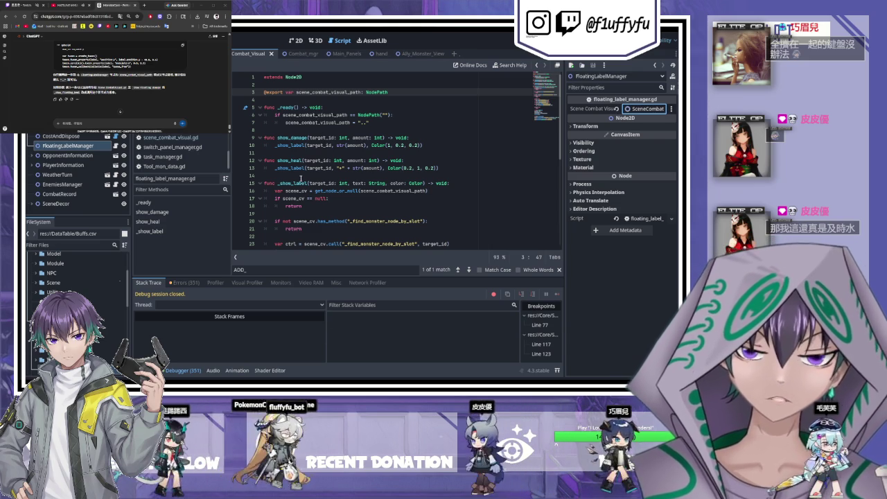
{"action": "type", "text": "不過我現在遇到的問題是"}
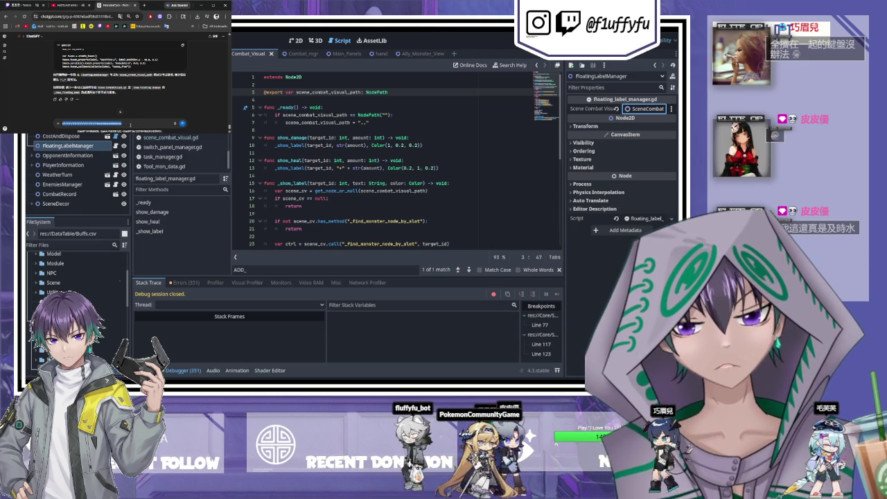
{"action": "type", "text": "text"}
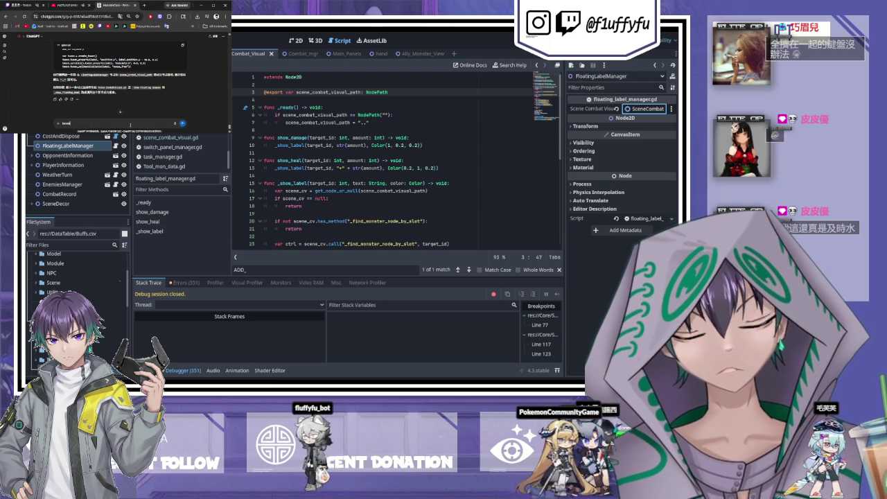
{"action": "type", "text": "ext"}
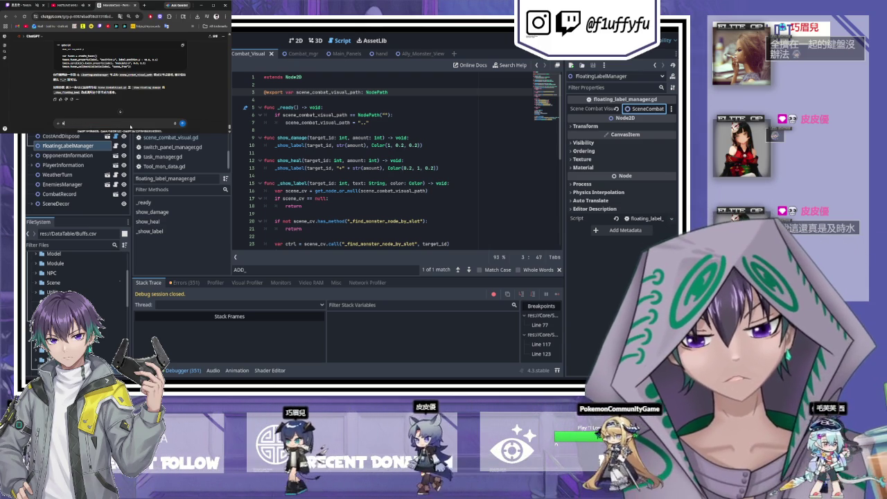
{"action": "type", "text": "如果，是说我卜一下gd"}
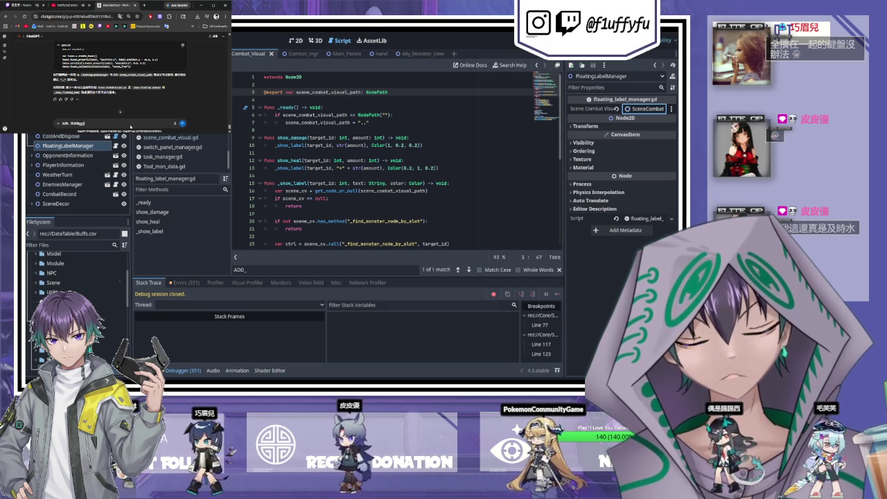
{"action": "key", "text": "Return"}
{"action": "scroll", "coordinate": [388, 159], "scroll_direction": "down", "scroll_amount": 1}
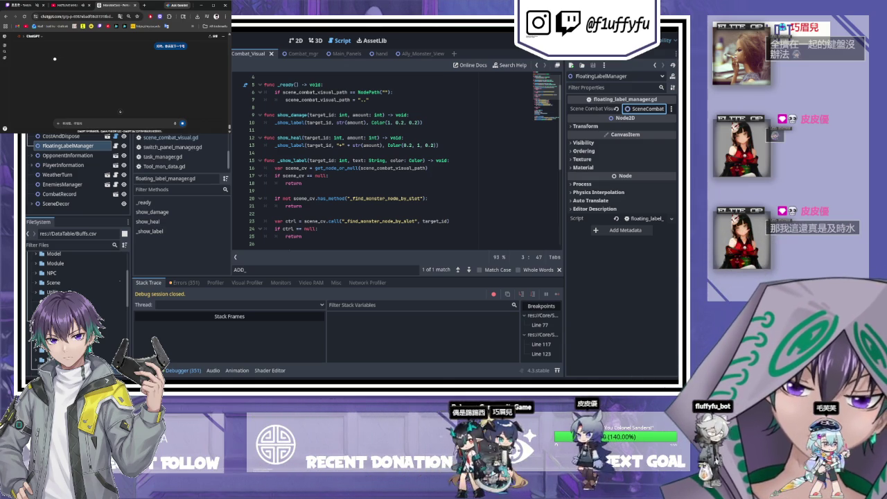
{"action": "double_click", "coordinate": [305, 199]}
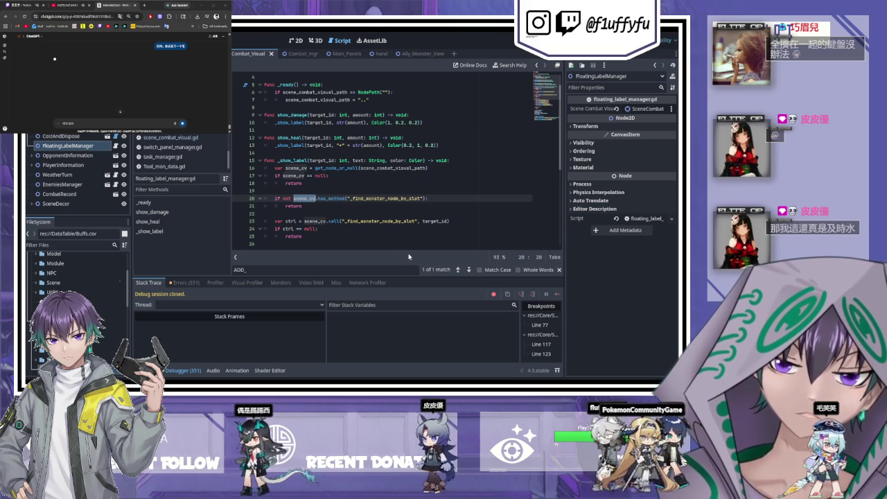
{"action": "scroll", "coordinate": [377, 242], "scroll_direction": "down", "scroll_amount": 7}
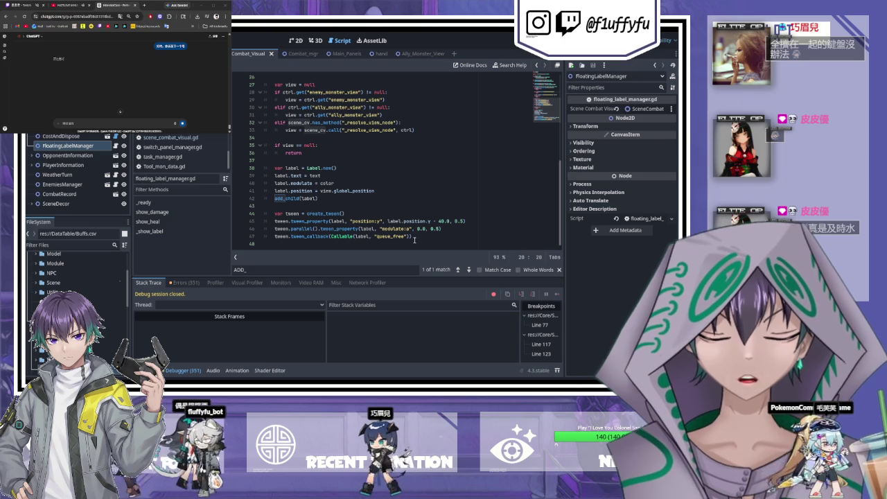
{"action": "left_click_drag", "start_coordinate": [417, 237], "coordinate": [315, 229]}
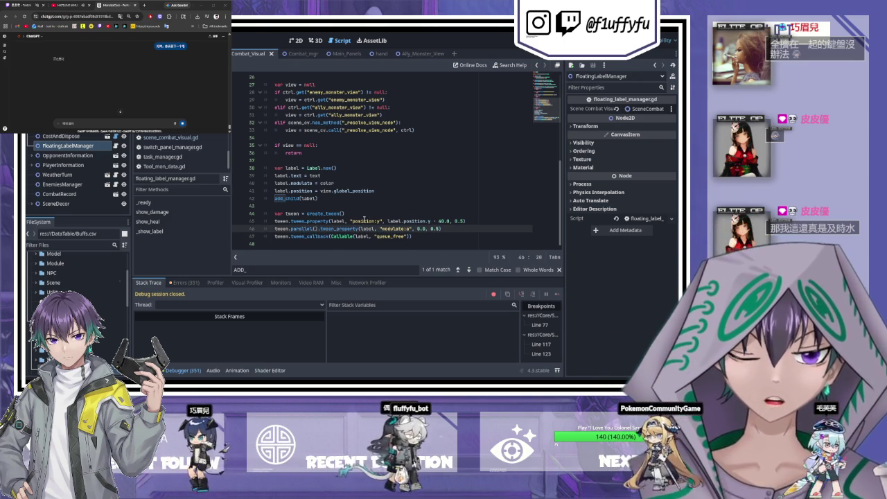
{"action": "double_click", "coordinate": [364, 220]}
{"action": "double_click", "coordinate": [325, 190]}
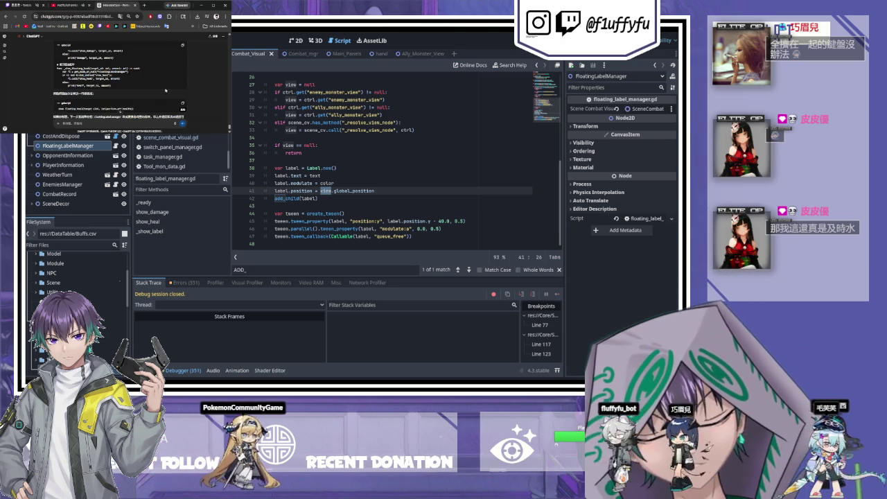
{"action": "scroll", "coordinate": [142, 83], "scroll_direction": "up", "scroll_amount": 5}
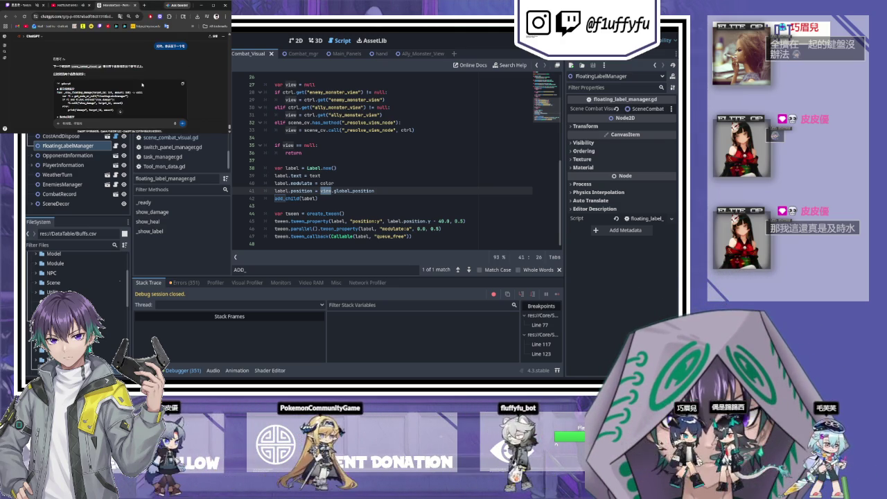
Step: In scene_combat_visual.gd, unfold _show_hit_anim to read its body, then fold it again
{"action": "left_click", "coordinate": [170, 137]}
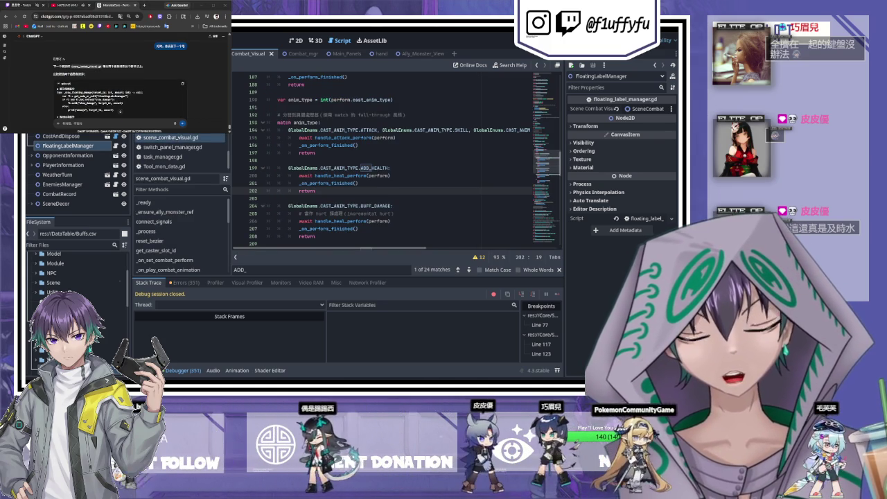
{"action": "scroll", "coordinate": [547, 205], "scroll_direction": "down", "scroll_amount": 5}
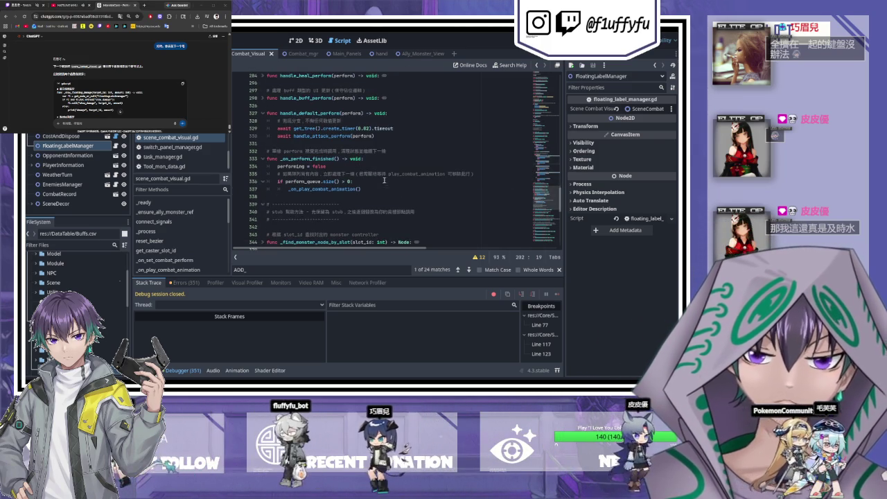
{"action": "scroll", "coordinate": [350, 170], "scroll_direction": "down", "scroll_amount": 10}
{"action": "scroll", "coordinate": [349, 171], "scroll_direction": "down", "scroll_amount": 1}
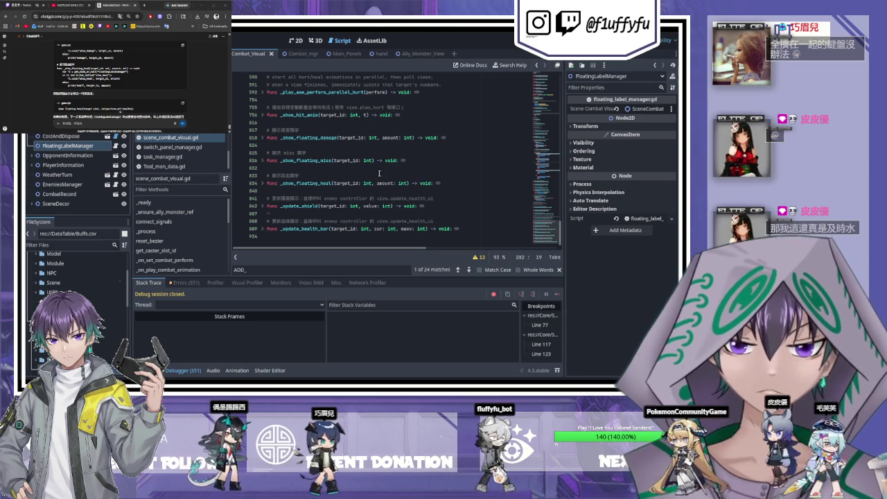
{"action": "scroll", "coordinate": [374, 174], "scroll_direction": "up", "scroll_amount": 1}
{"action": "left_click_drag", "start_coordinate": [415, 161], "coordinate": [361, 154]}
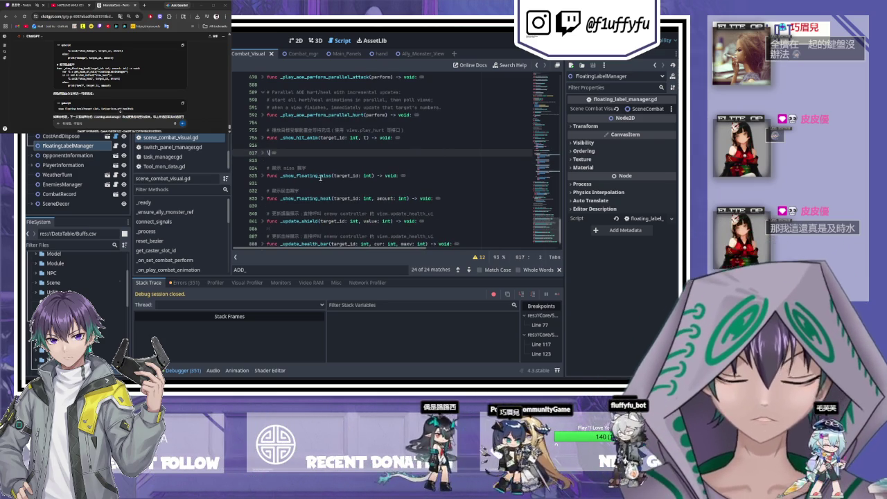
{"action": "left_click", "coordinate": [397, 137]}
{"action": "scroll", "coordinate": [417, 189], "scroll_direction": "up", "scroll_amount": 3}
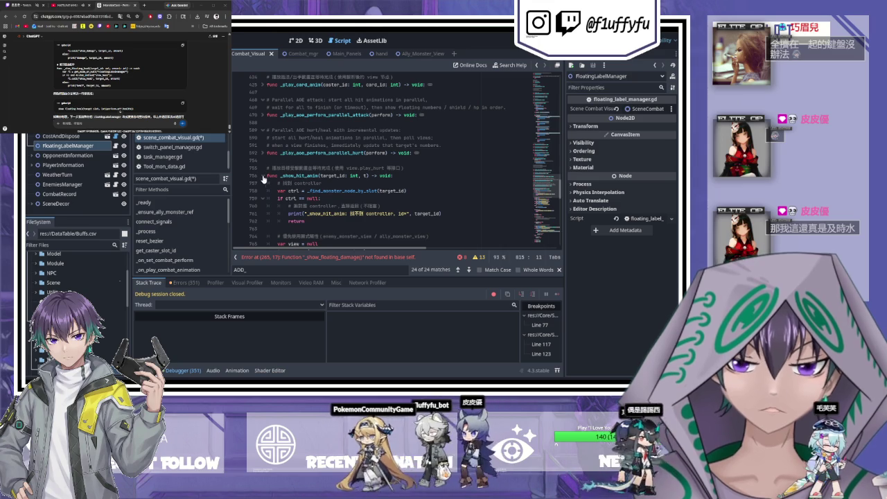
{"action": "left_click", "coordinate": [264, 175]}
{"action": "scroll", "coordinate": [365, 189], "scroll_direction": "down", "scroll_amount": 2}
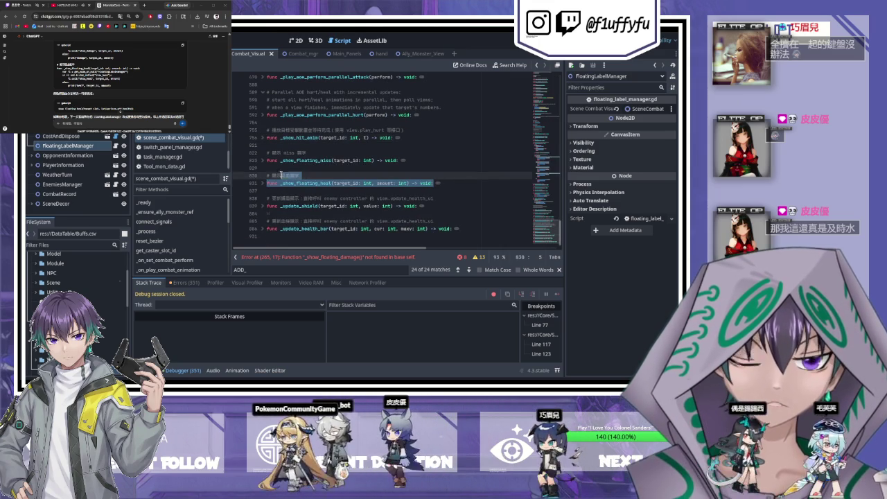
Step: Unfold _show_floating_miss and undo edits until _show_floating_damage and _show_floating_heal return
{"action": "left_click", "coordinate": [400, 160]}
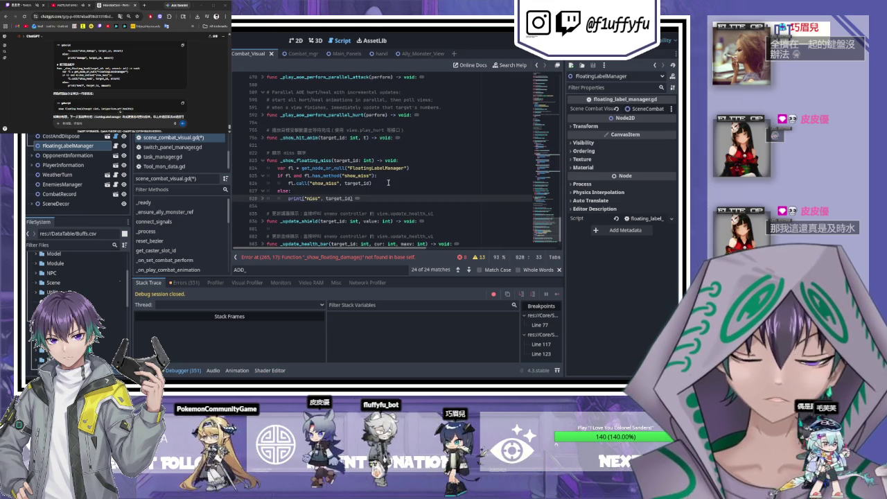
{"action": "key", "text": "Return"}
{"action": "key", "text": "Return"}
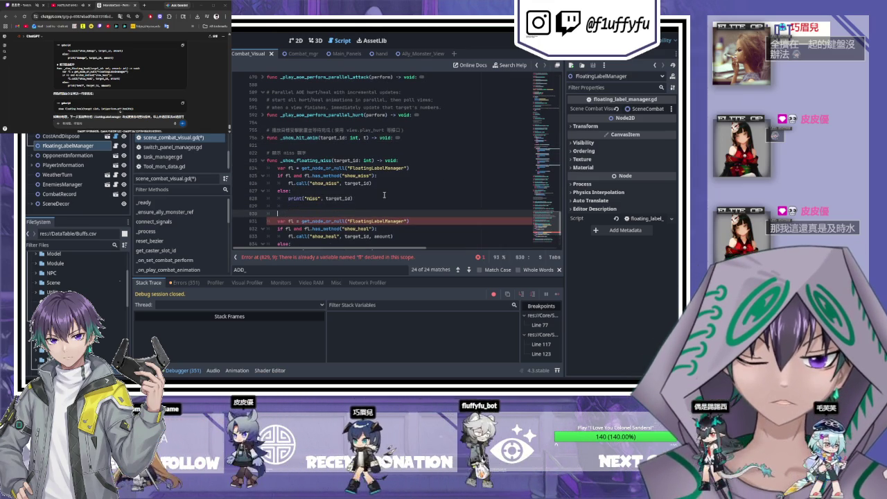
{"action": "key", "text": "ctrl+z"}
{"action": "key", "text": "ctrl+z"}
{"action": "key", "text": "ctrl+z"}
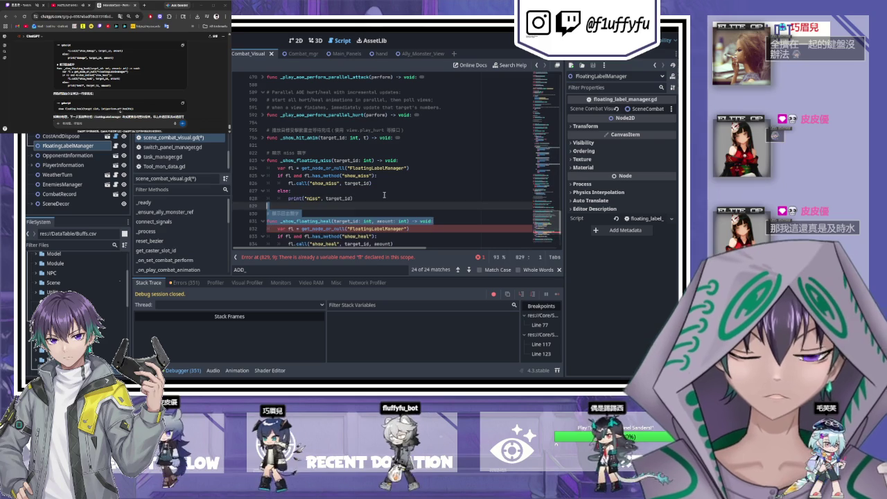
{"action": "key", "text": "ctrl+z"}
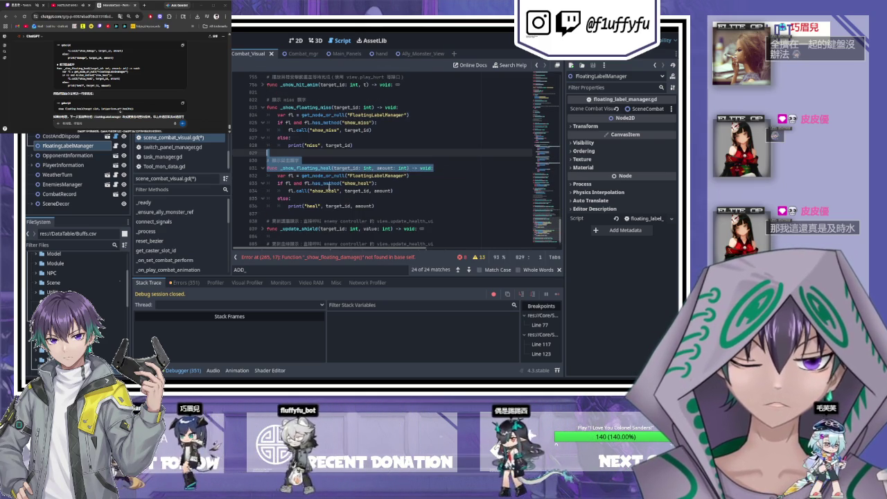
{"action": "key", "text": "ctrl+z"}
{"action": "key", "text": "ctrl+z"}
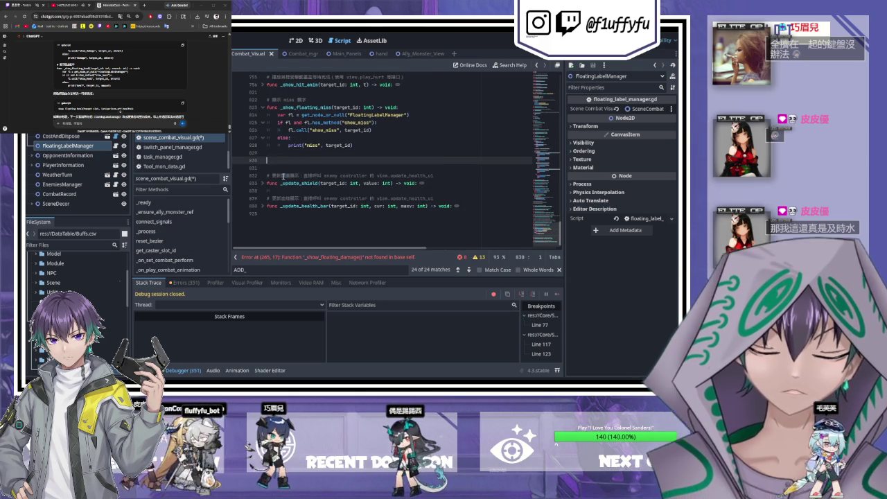
{"action": "key", "text": "ctrl+shift+z"}
{"action": "key", "text": "ctrl+shift+z"}
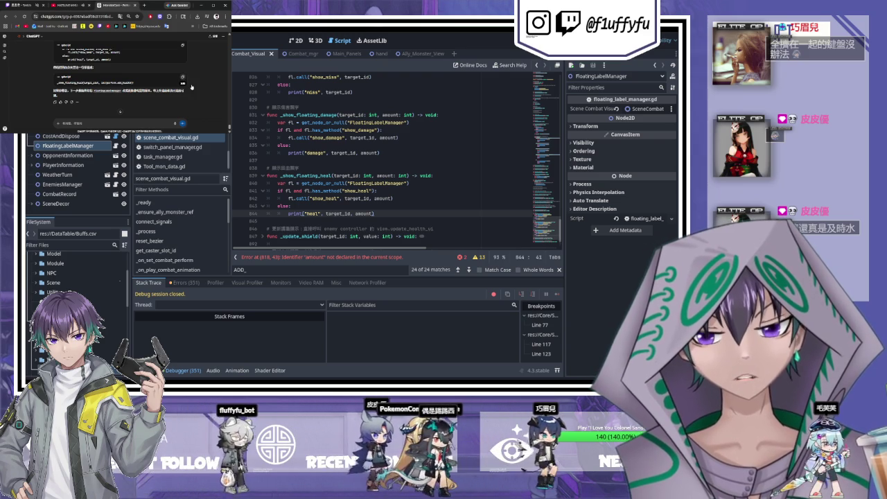
Step: Scroll through the match cases to review the handle_heal_perform code
{"action": "scroll", "coordinate": [396, 159], "scroll_direction": "up", "scroll_amount": 1}
{"action": "scroll", "coordinate": [395, 160], "scroll_direction": "up", "scroll_amount": 20}
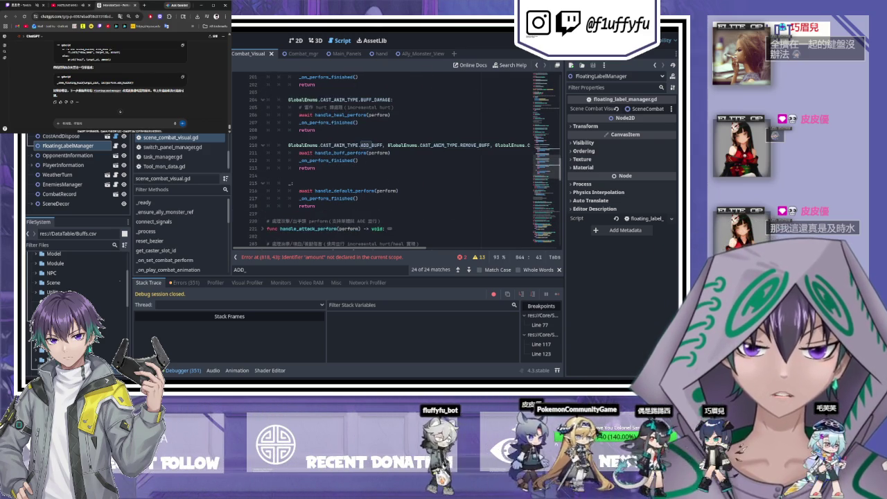
{"action": "scroll", "coordinate": [396, 159], "scroll_direction": "up", "scroll_amount": 3}
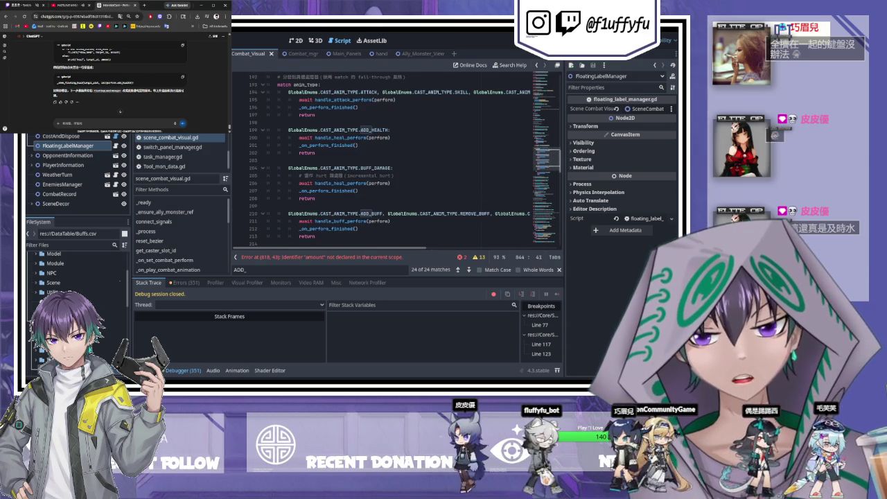
{"action": "scroll", "coordinate": [395, 159], "scroll_direction": "up", "scroll_amount": 7}
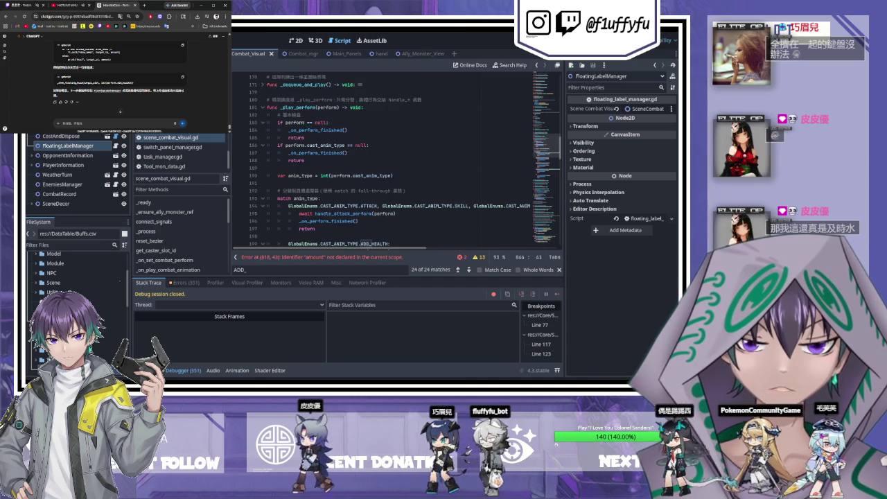
{"action": "scroll", "coordinate": [395, 160], "scroll_direction": "down", "scroll_amount": 4}
{"action": "scroll", "coordinate": [395, 160], "scroll_direction": "down", "scroll_amount": 8}
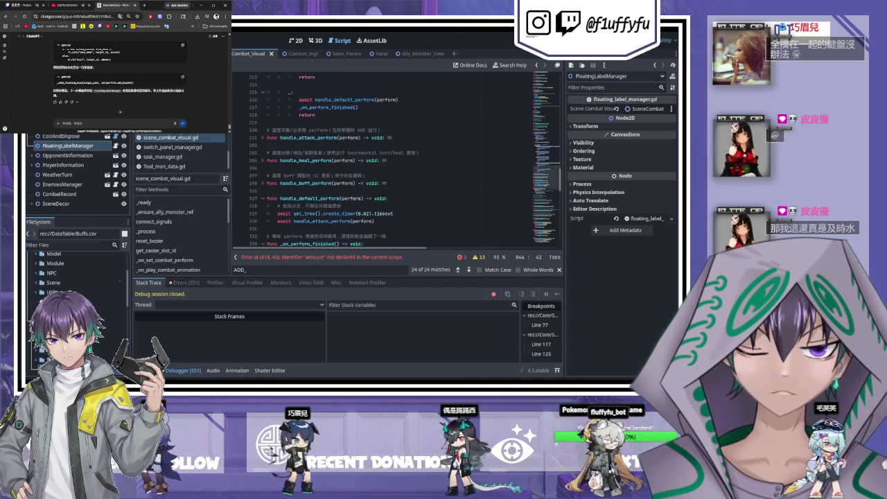
{"action": "left_click_drag", "start_coordinate": [315, 83], "coordinate": [315, 183]}
{"action": "scroll", "coordinate": [315, 184], "scroll_direction": "up", "scroll_amount": 20}
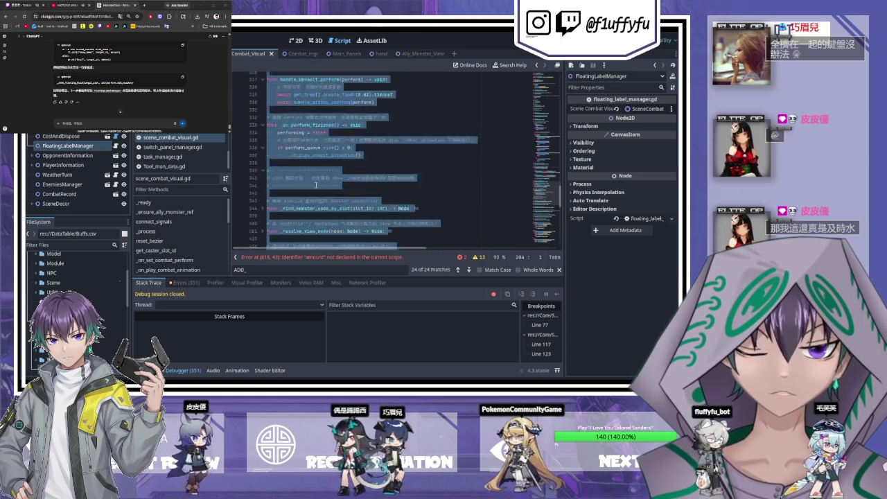
{"action": "left_click", "coordinate": [342, 191]}
Step: Select the await create_timer(0.08) line and send the drafted question to ChatGPT
{"action": "left_click_drag", "start_coordinate": [393, 198], "coordinate": [276, 198]}
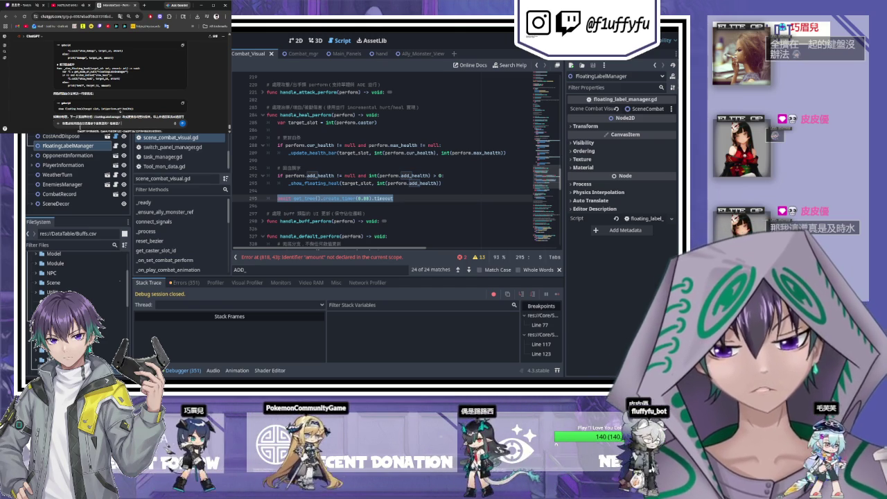
{"action": "key", "text": "Return"}
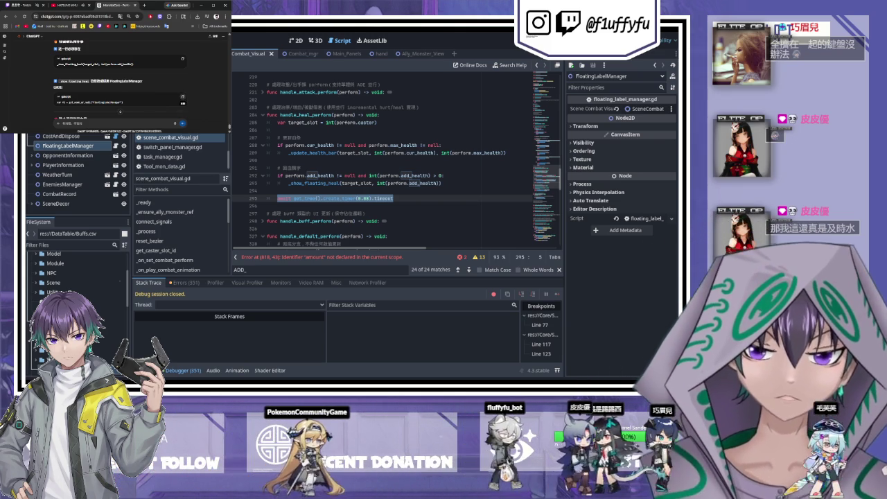
{"action": "double_click", "coordinate": [303, 184]}
{"action": "key", "text": "ctrl+c"}
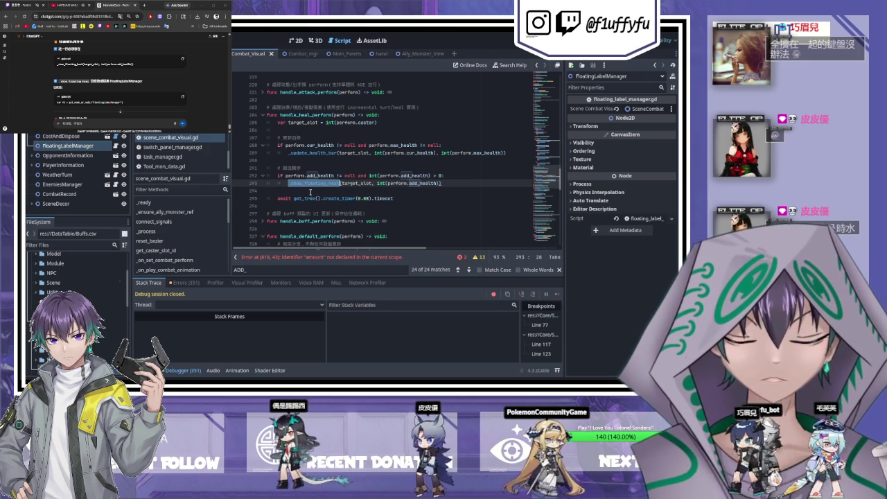
Step: Search for _show_floating_heal to find its line 293 call and definition, then open floating_label_manager.gd
{"action": "key", "text": "ctrl+f"}
{"action": "type", "text": "node"}
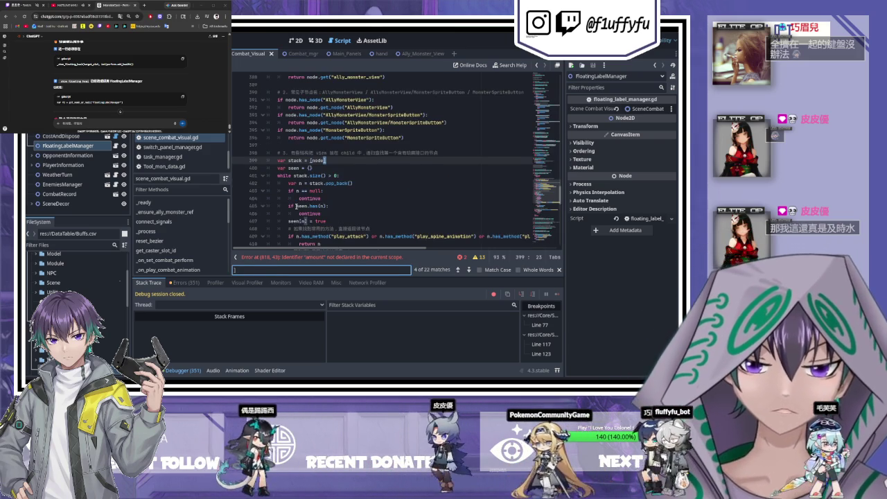
{"action": "key", "text": "ctrl+v"}
{"action": "key", "text": "Return"}
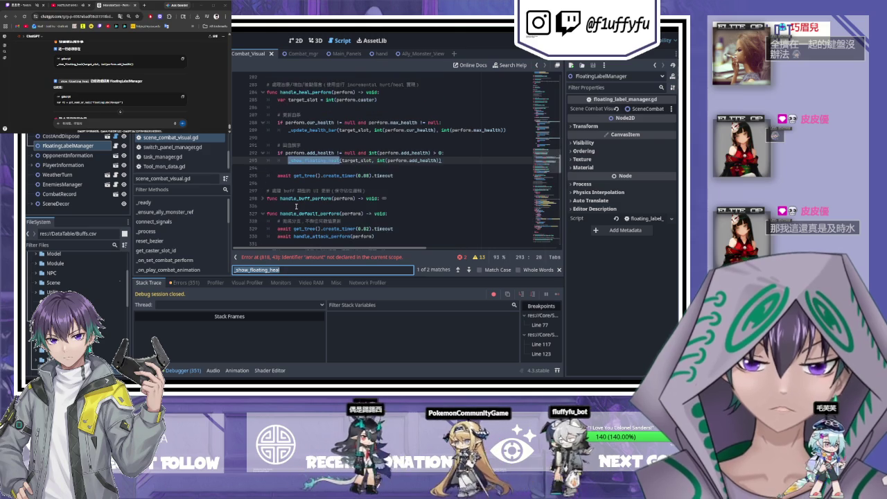
{"action": "key", "text": "Return"}
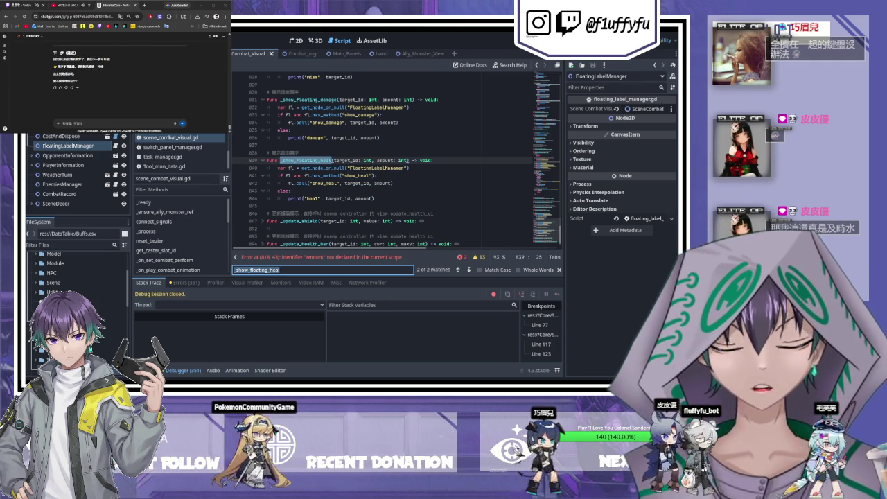
{"action": "left_click", "coordinate": [315, 144]}
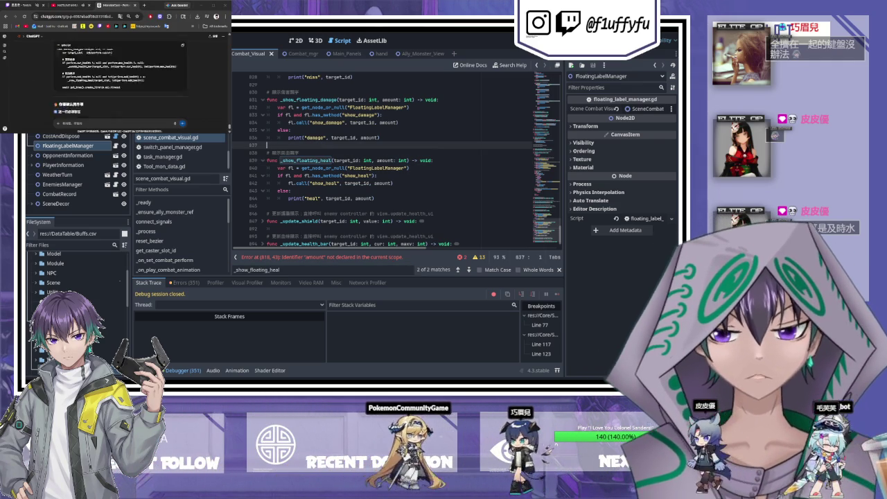
{"action": "left_click", "coordinate": [116, 147]}
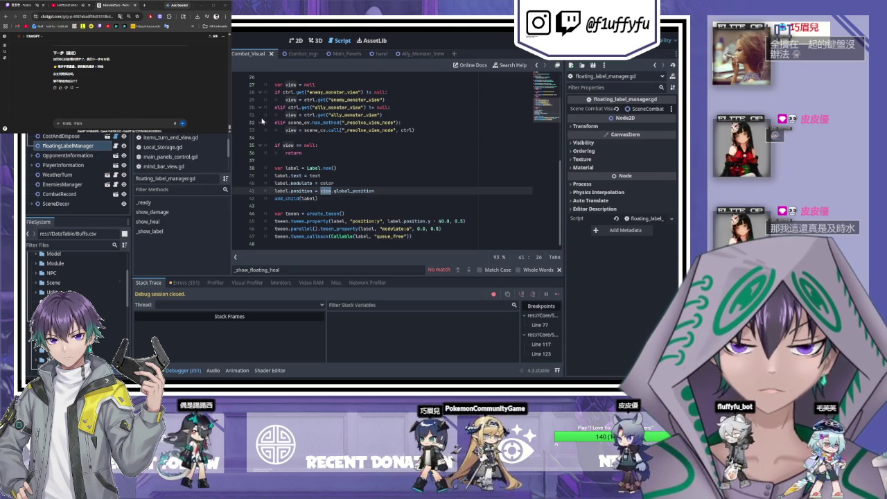
Step: Run the project with F5, which stops on the undeclared 'amount' error at line 818
{"action": "left_click", "coordinate": [399, 190]}
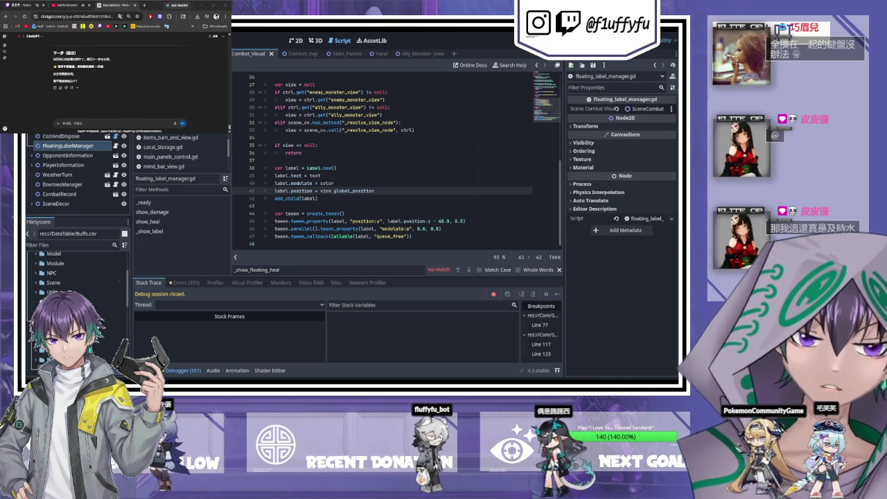
{"action": "key", "text": "F5"}
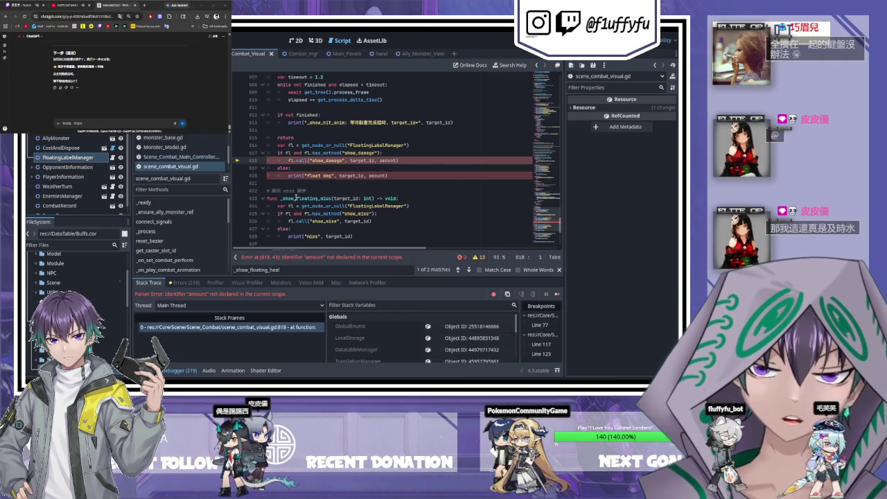
Step: Copy _show_hit_anim from its header through line 820, including the failing line 818
{"action": "scroll", "coordinate": [291, 191], "scroll_direction": "up", "scroll_amount": 9}
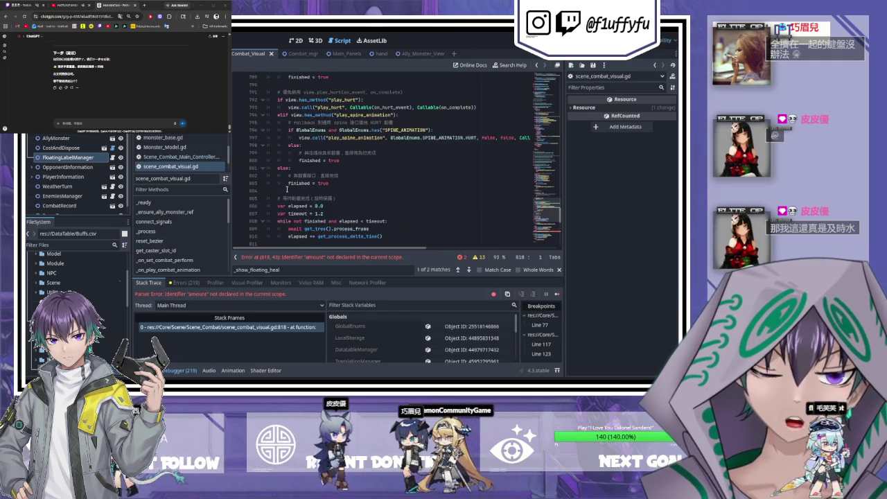
{"action": "scroll", "coordinate": [287, 188], "scroll_direction": "down", "scroll_amount": 10}
{"action": "scroll", "coordinate": [291, 179], "scroll_direction": "up", "scroll_amount": 15}
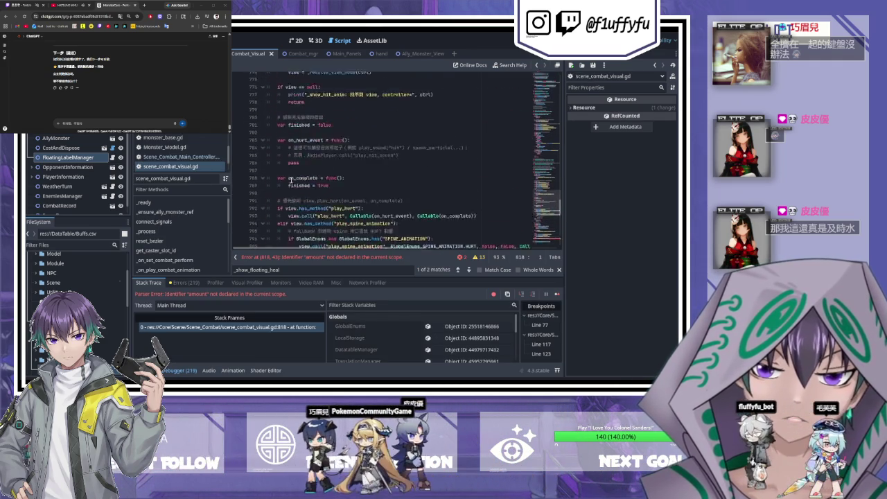
{"action": "scroll", "coordinate": [292, 179], "scroll_direction": "up", "scroll_amount": 5}
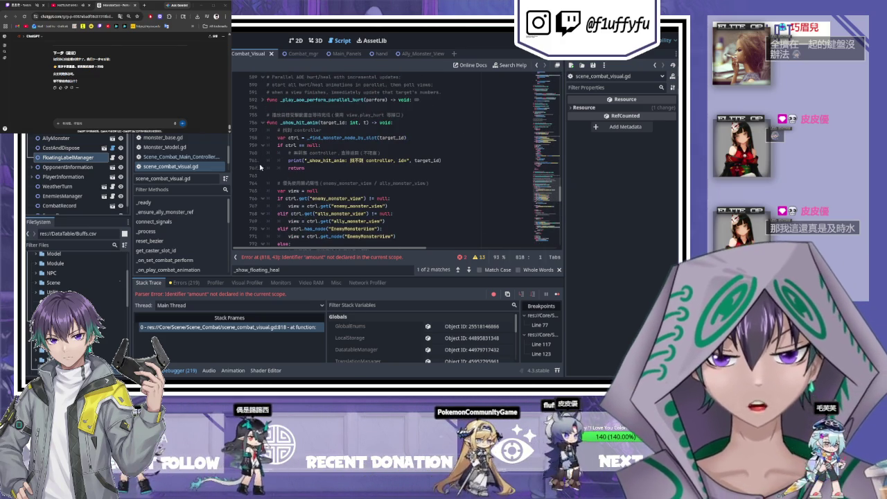
{"action": "scroll", "coordinate": [338, 180], "scroll_direction": "down", "scroll_amount": 15}
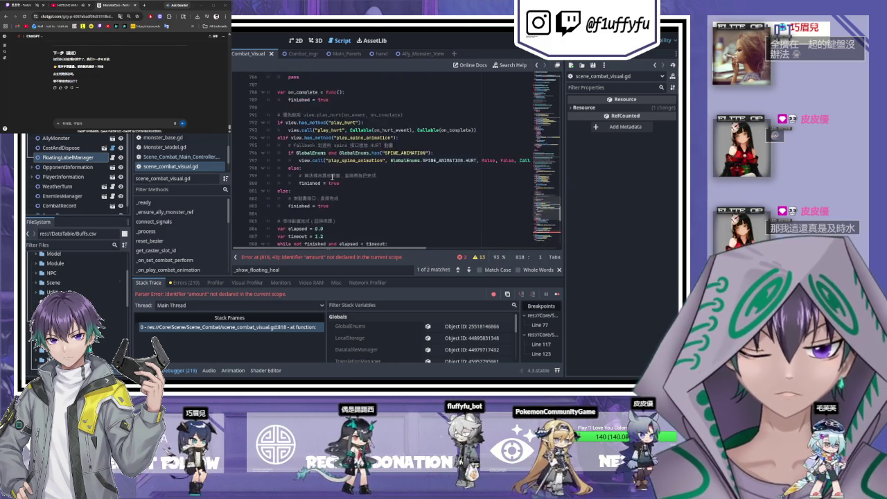
{"action": "scroll", "coordinate": [347, 186], "scroll_direction": "down", "scroll_amount": 2}
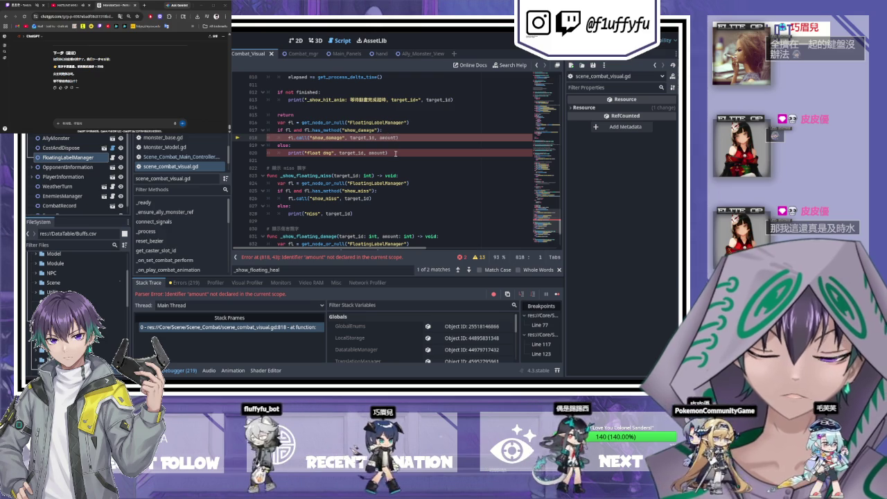
{"action": "mouse_move", "coordinate": [396, 156]}
{"action": "left_mouse_down"}
{"action": "mouse_move", "coordinate": [367, 145]}
{"action": "mouse_move", "coordinate": [333, 90]}
{"action": "mouse_move", "coordinate": [312, 79]}
{"action": "mouse_move", "coordinate": [303, 136]}
{"action": "mouse_move", "coordinate": [291, 68]}
{"action": "mouse_move", "coordinate": [282, 136]}
{"action": "mouse_move", "coordinate": [267, 104]}
{"action": "left_mouse_up"}
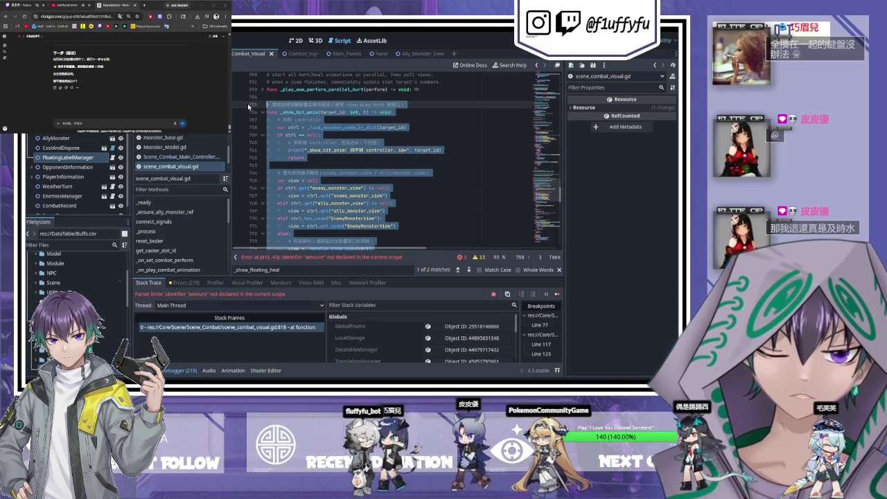
Step: Ask ChatGPT to fix the undeclared 'amount' error, pasting the _show_hit_anim code below it
{"action": "left_click", "coordinate": [62, 123]}
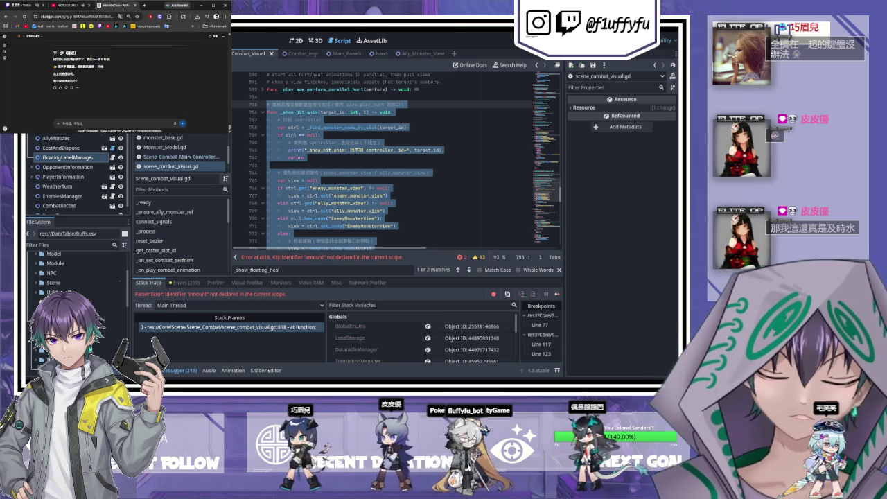
{"action": "type", "text": "幫我 show_hit_anim處理了"}
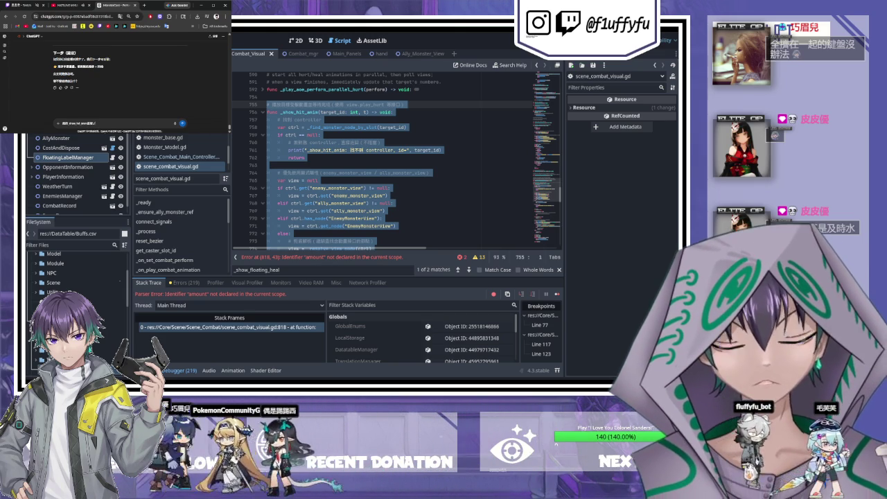
{"action": "type", "text": "的錯誤：amount"}
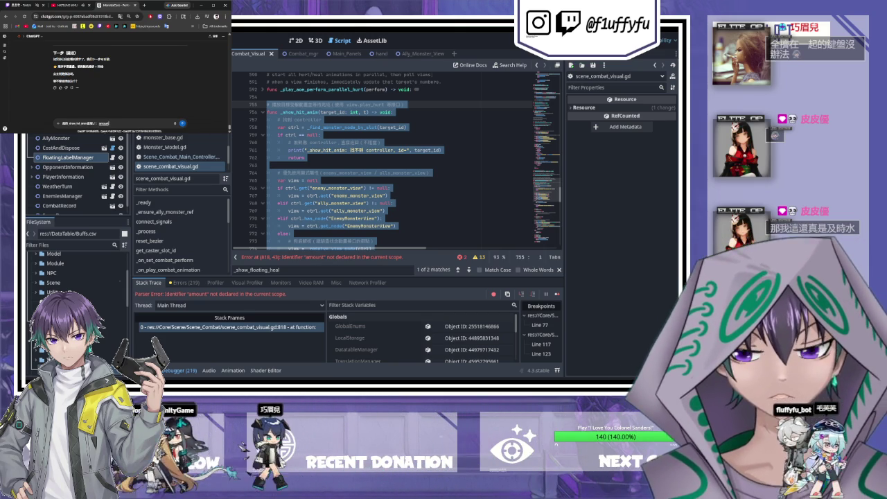
{"action": "type", "text": " in the current"}
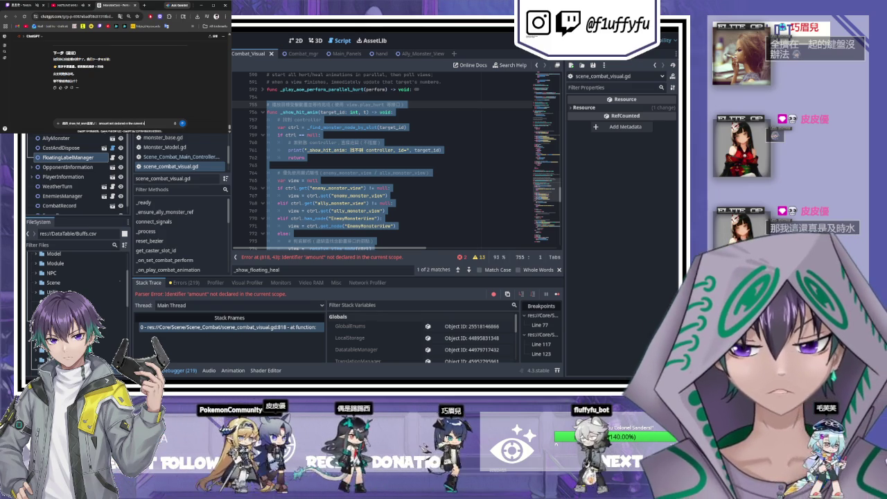
{"action": "type", "text": "pe"}
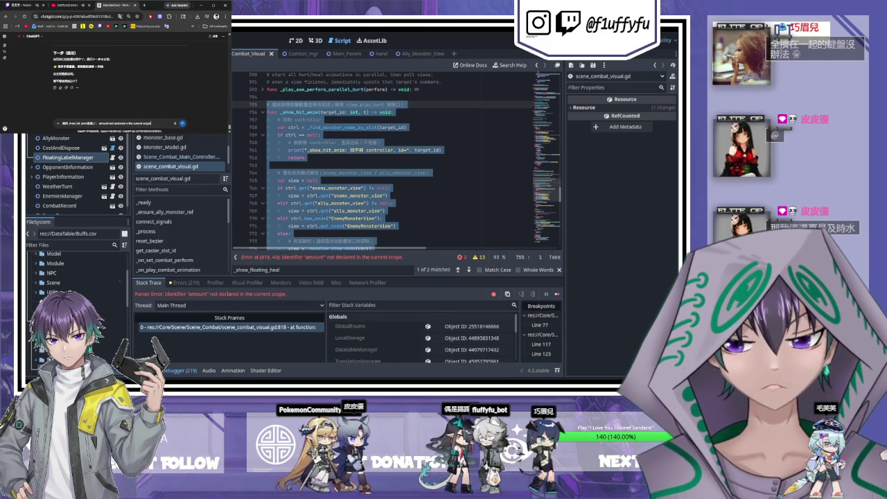
{"action": "key", "text": "shift+Return"}
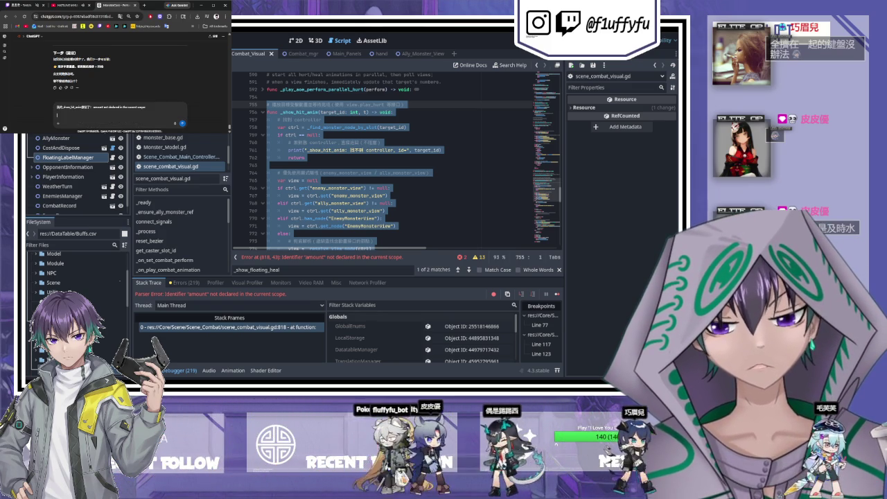
{"action": "key", "text": "ctrl+v"}
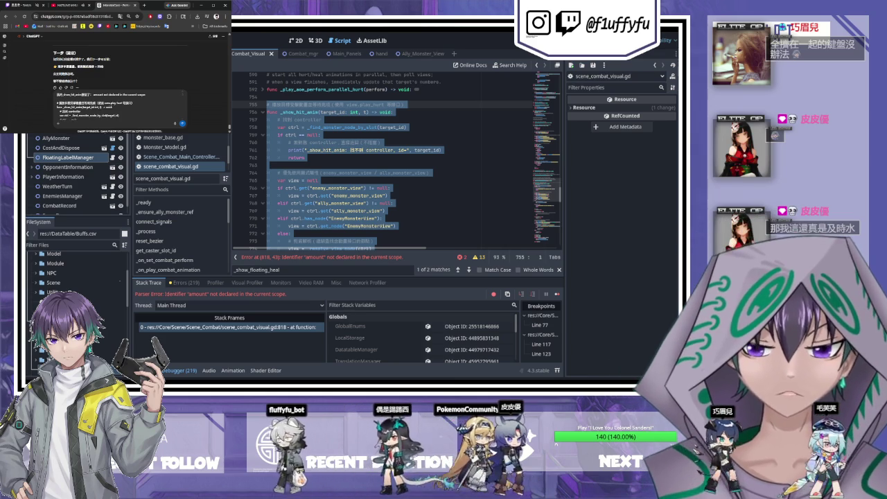
{"action": "key", "text": "Return"}
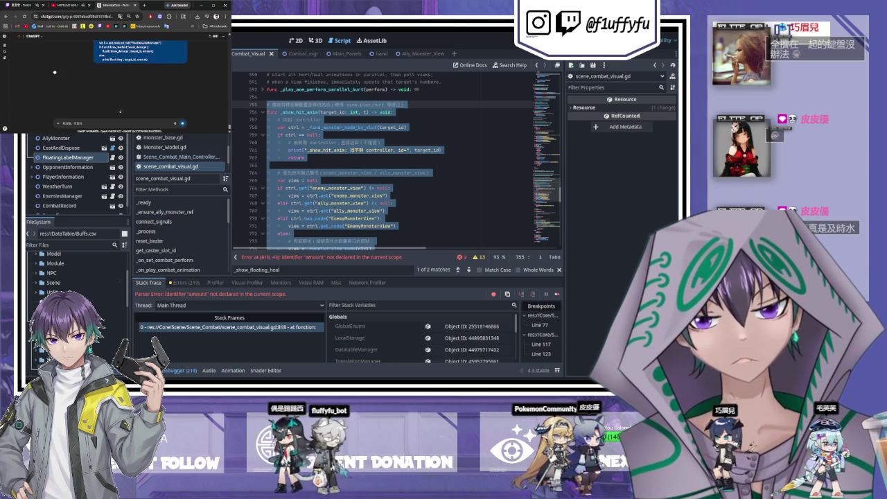
Step: Scroll the reply and return to the script, clearing the code selection
{"action": "scroll", "coordinate": [355, 158], "scroll_direction": "down", "scroll_amount": 15}
{"action": "left_click", "coordinate": [355, 158]}
{"action": "scroll", "coordinate": [355, 158], "scroll_direction": "up", "scroll_amount": 4}
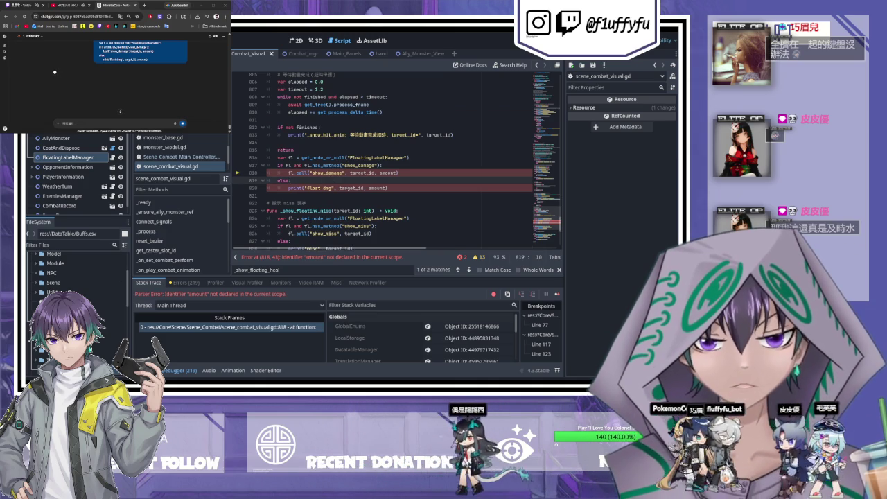
Step: Undo two edits to restore the _show_floating_damage(target_id: int, amount: int) header around the stray code
{"action": "left_click_drag", "start_coordinate": [394, 188], "coordinate": [239, 161]}
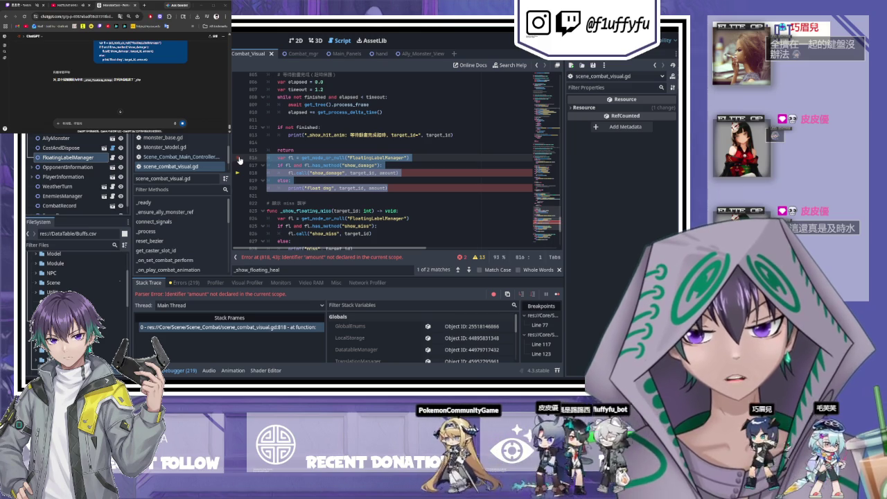
{"action": "left_click", "coordinate": [330, 169]}
{"action": "scroll", "coordinate": [330, 169], "scroll_direction": "down", "scroll_amount": 1}
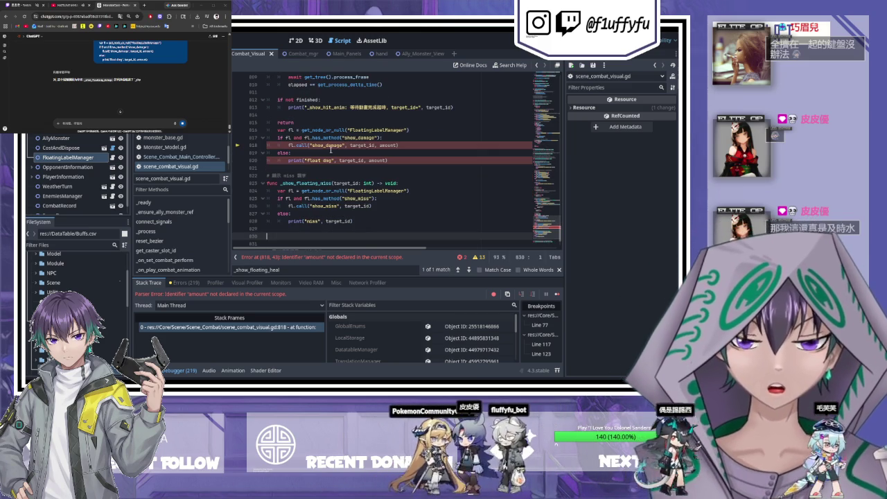
{"action": "key", "text": "ctrl+z"}
{"action": "key", "text": "ctrl+z"}
{"action": "key", "text": "ctrl+z"}
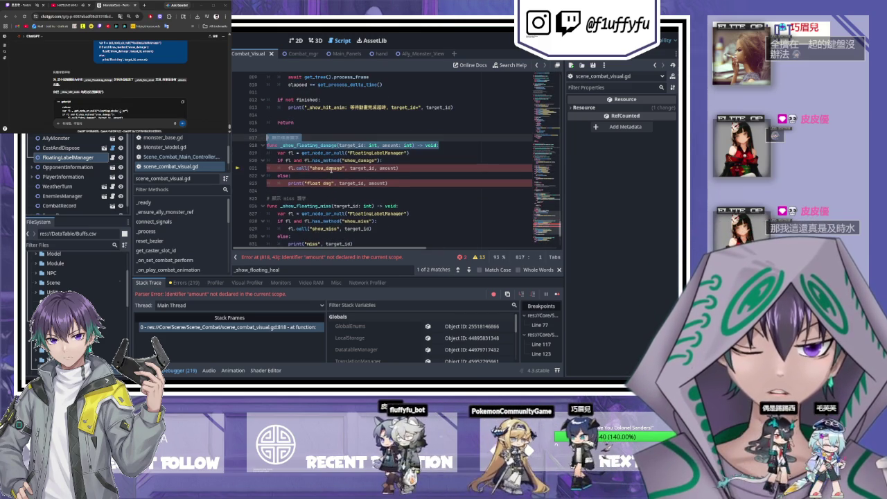
{"action": "key", "text": "ctrl+z"}
{"action": "key", "text": "ctrl+z"}
{"action": "key", "text": "ctrl+z"}
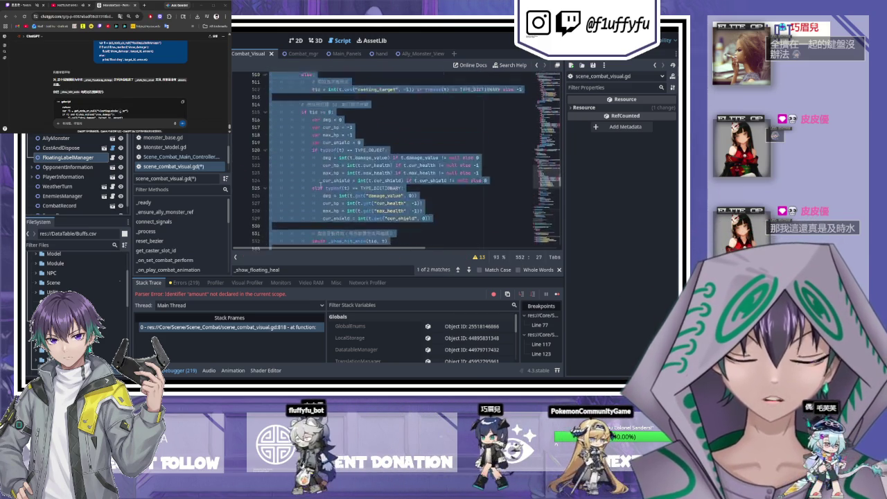
Step: Delete the leftover block at lines 331–346 in handle_default_perform and save scene_combat_visual.gd
{"action": "scroll", "coordinate": [320, 186], "scroll_direction": "up", "scroll_amount": 20}
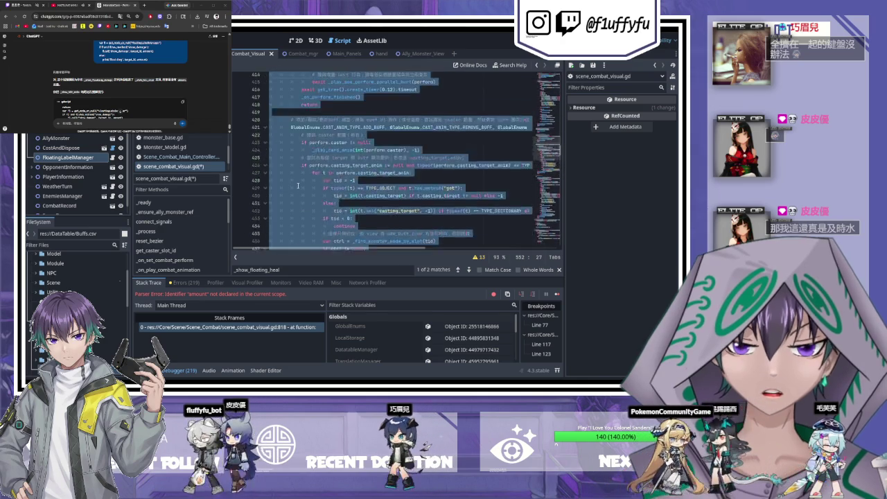
{"action": "scroll", "coordinate": [295, 185], "scroll_direction": "up", "scroll_amount": 15}
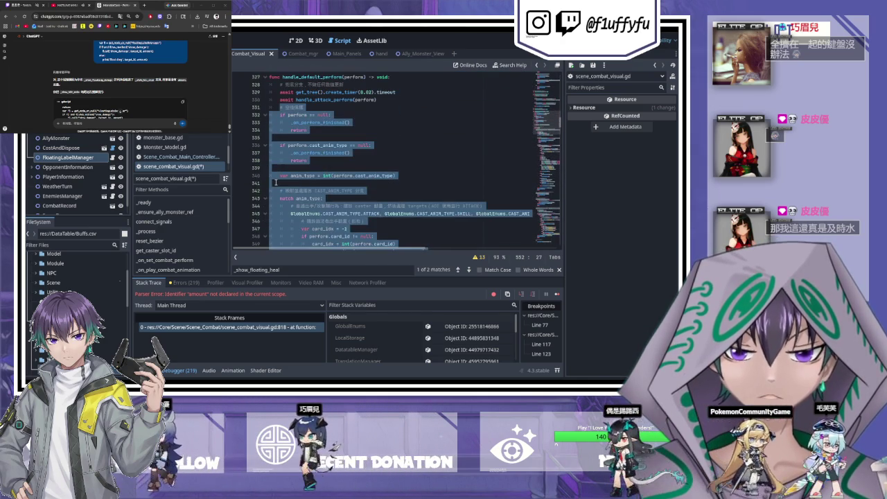
{"action": "scroll", "coordinate": [276, 182], "scroll_direction": "up", "scroll_amount": 1}
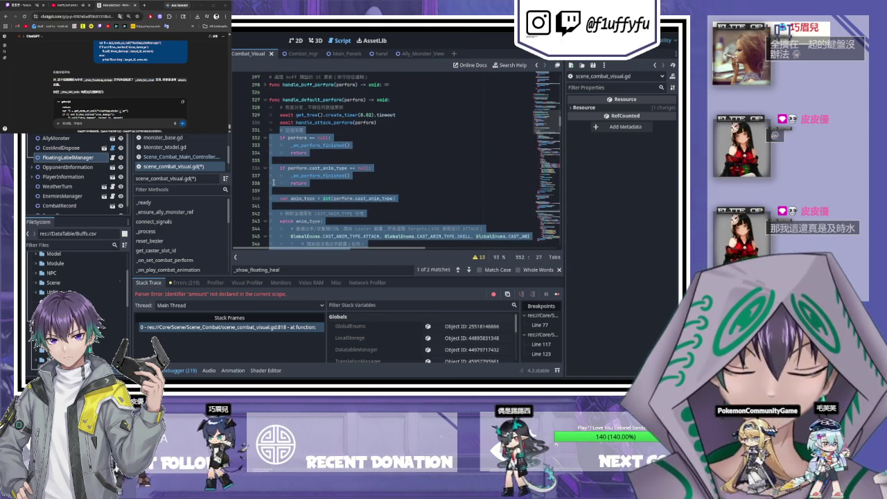
{"action": "key", "text": "Delete"}
{"action": "key", "text": "BackSpace"}
{"action": "key", "text": "BackSpace"}
{"action": "key", "text": "ctrl+s"}
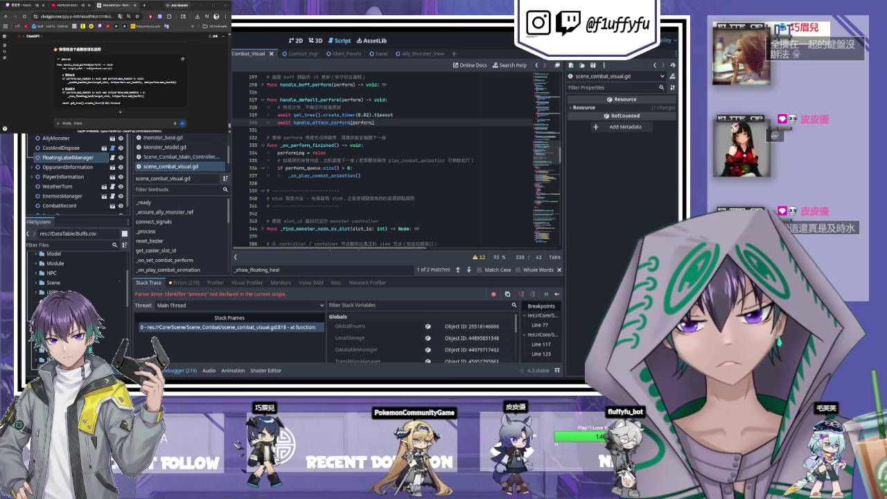
Step: Collapse the _show_hit_anim function
{"action": "scroll", "coordinate": [398, 156], "scroll_direction": "down", "scroll_amount": 10}
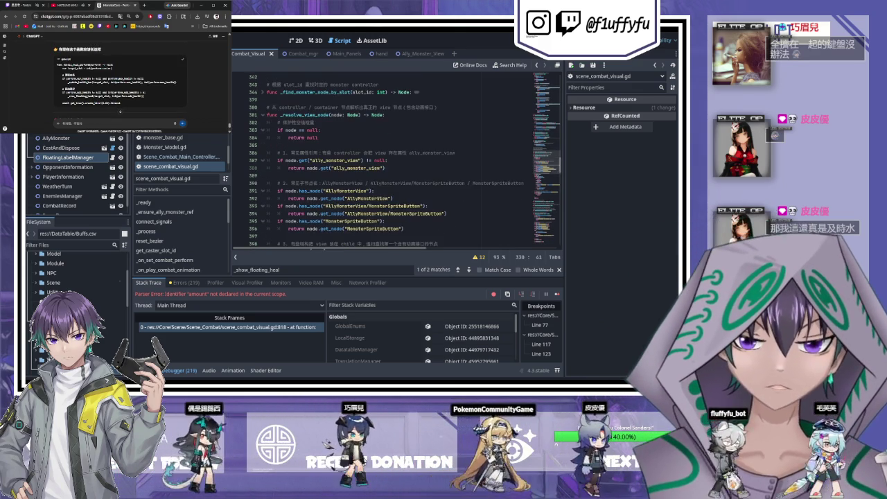
{"action": "scroll", "coordinate": [399, 155], "scroll_direction": "down", "scroll_amount": 10}
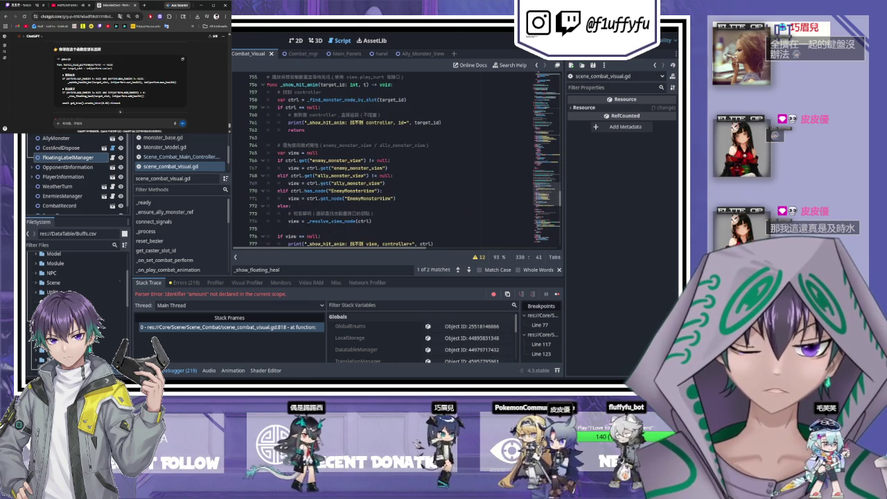
{"action": "scroll", "coordinate": [399, 156], "scroll_direction": "down", "scroll_amount": 5}
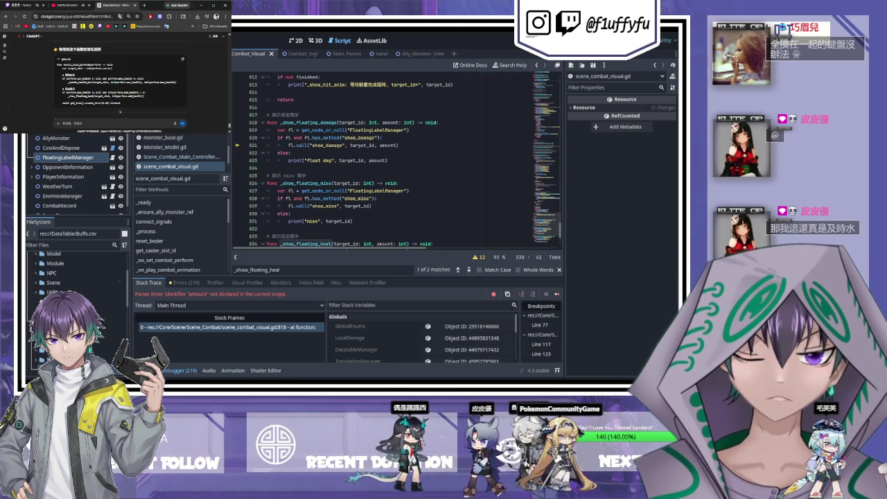
{"action": "scroll", "coordinate": [542, 248], "scroll_direction": "down", "scroll_amount": 3}
{"action": "scroll", "coordinate": [275, 135], "scroll_direction": "up", "scroll_amount": 10}
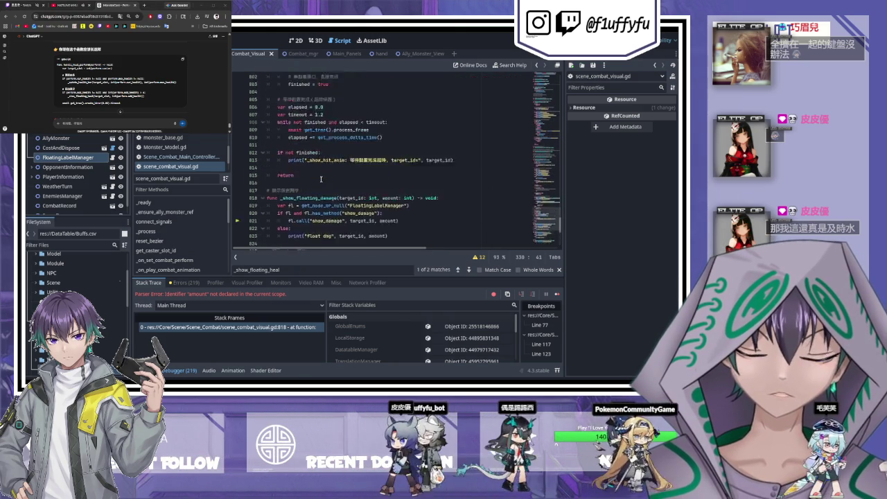
{"action": "scroll", "coordinate": [281, 146], "scroll_direction": "up", "scroll_amount": 4}
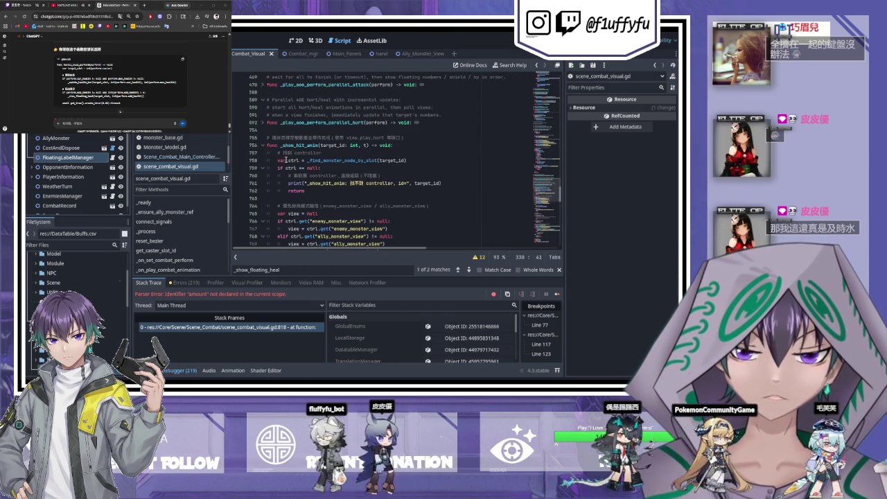
{"action": "left_click", "coordinate": [263, 146]}
Step: Collapse the _show_floating_damage, _show_floating_miss and _show_floating_heal helpers
{"action": "scroll", "coordinate": [267, 148], "scroll_direction": "down", "scroll_amount": 2}
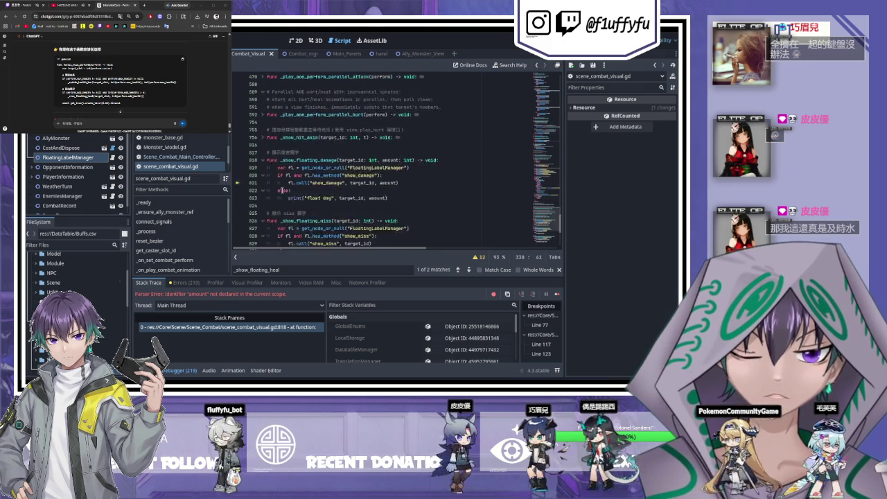
{"action": "left_click", "coordinate": [262, 122]}
{"action": "left_click", "coordinate": [262, 145]}
{"action": "left_click", "coordinate": [263, 168]}
{"action": "scroll", "coordinate": [264, 171], "scroll_direction": "up", "scroll_amount": 2}
{"action": "scroll", "coordinate": [287, 176], "scroll_direction": "up", "scroll_amount": 10}
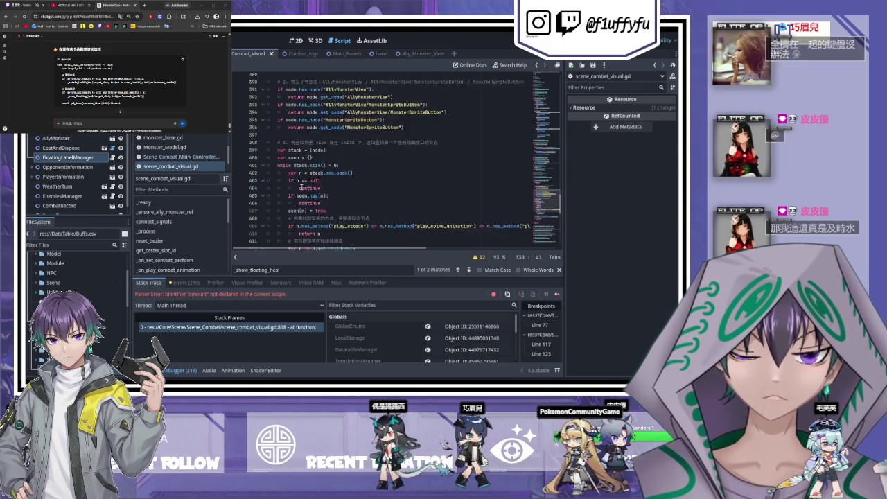
{"action": "scroll", "coordinate": [298, 184], "scroll_direction": "up", "scroll_amount": 5}
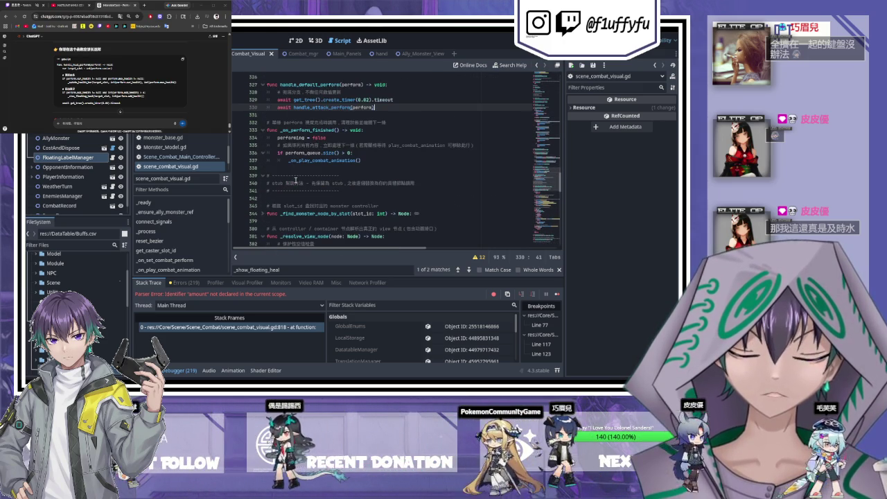
Step: Undo the last edit and jump to the second _show_floating_heal match (2 of 2) to compare
{"action": "key", "text": "ctrl+z"}
{"action": "key", "text": "ctrl+z"}
{"action": "key", "text": "ctrl+z"}
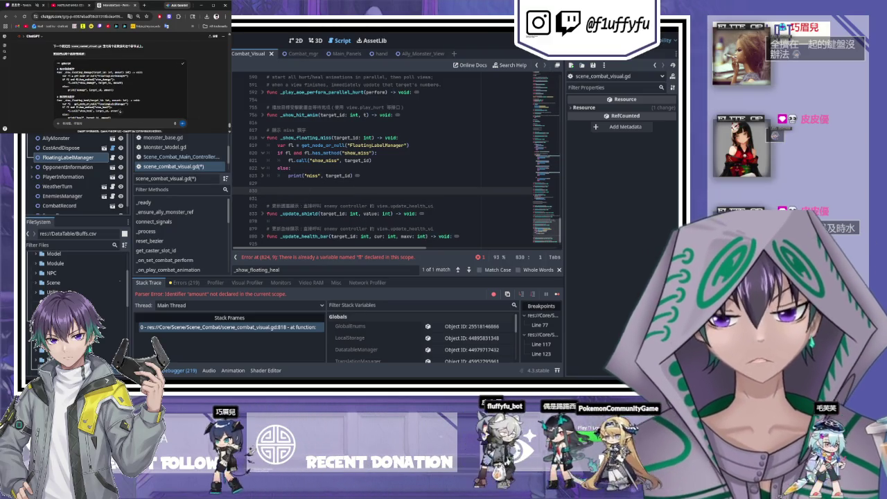
{"action": "key", "text": "Return"}
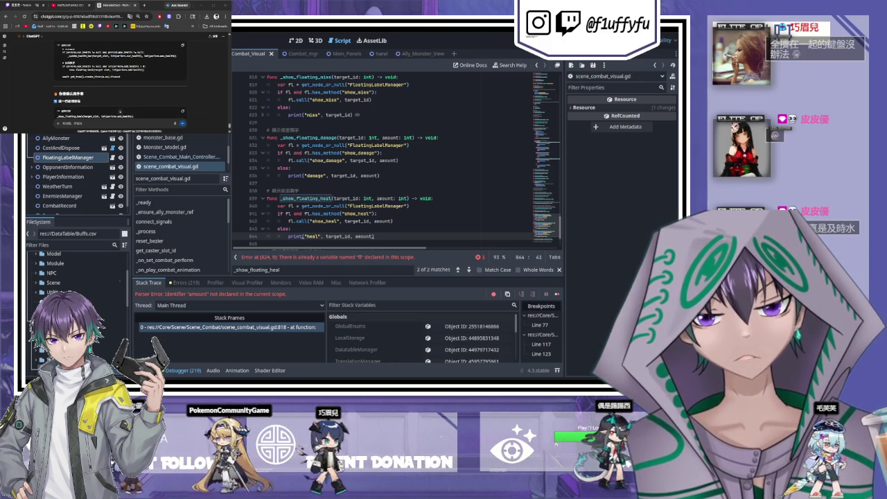
{"action": "key", "text": "ctrl+Tab"}
{"action": "key", "text": "ctrl+shift+Tab"}
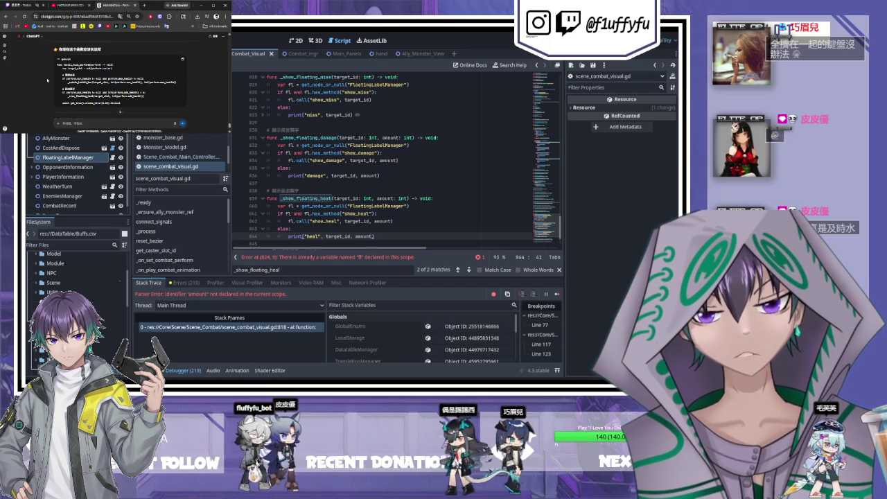
{"action": "scroll", "coordinate": [48, 80], "scroll_direction": "up", "scroll_amount": 5}
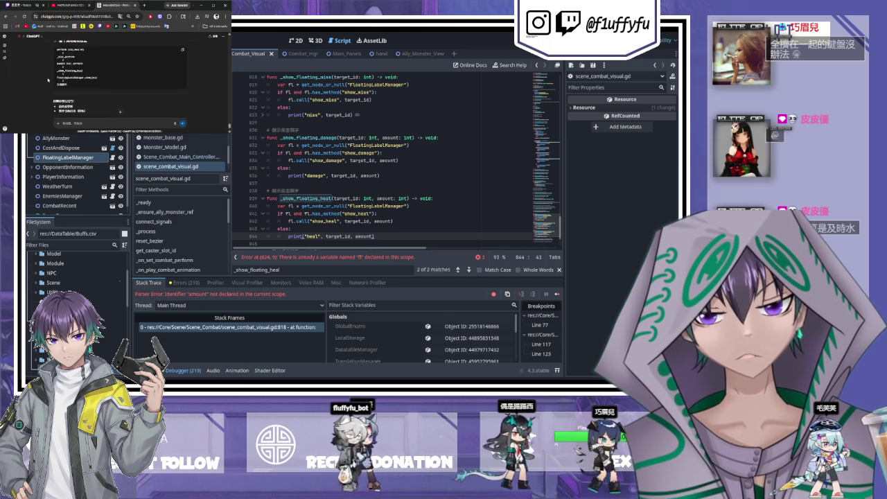
Step: Run the game with the output log showing to reveal the parser error at line 824
{"action": "scroll", "coordinate": [48, 81], "scroll_direction": "down", "scroll_amount": 5}
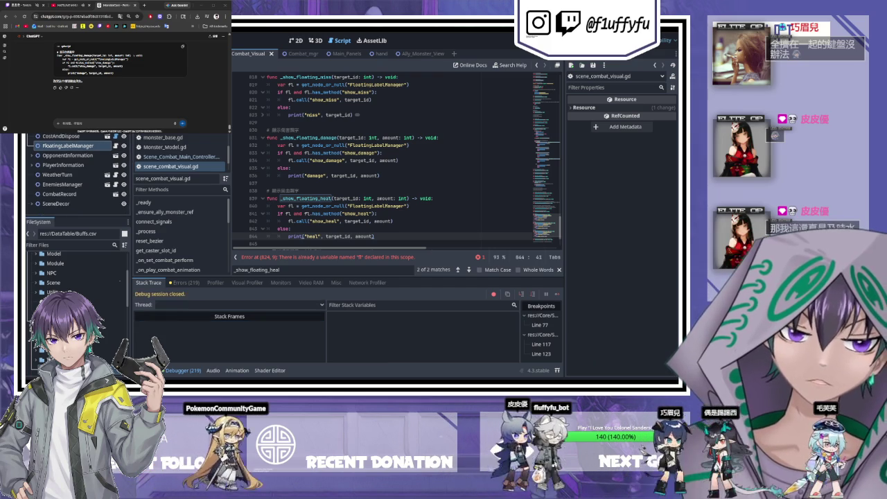
{"action": "key", "text": "alt+o"}
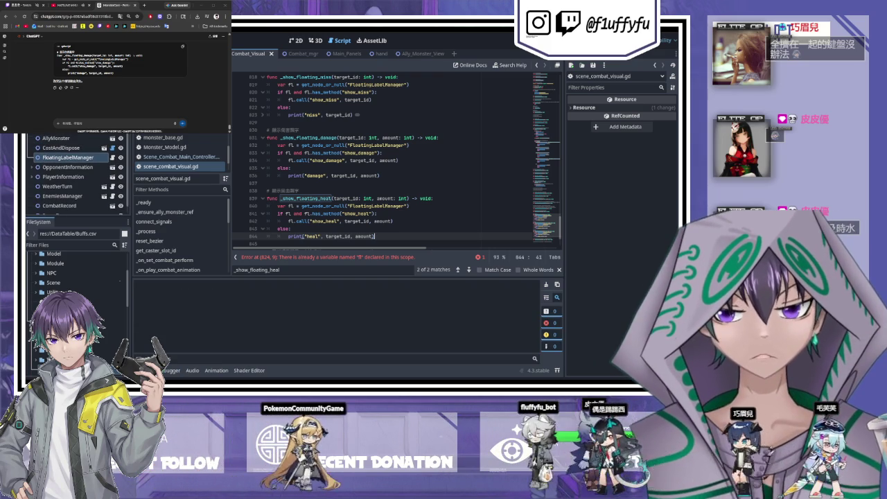
{"action": "key", "text": "F5"}
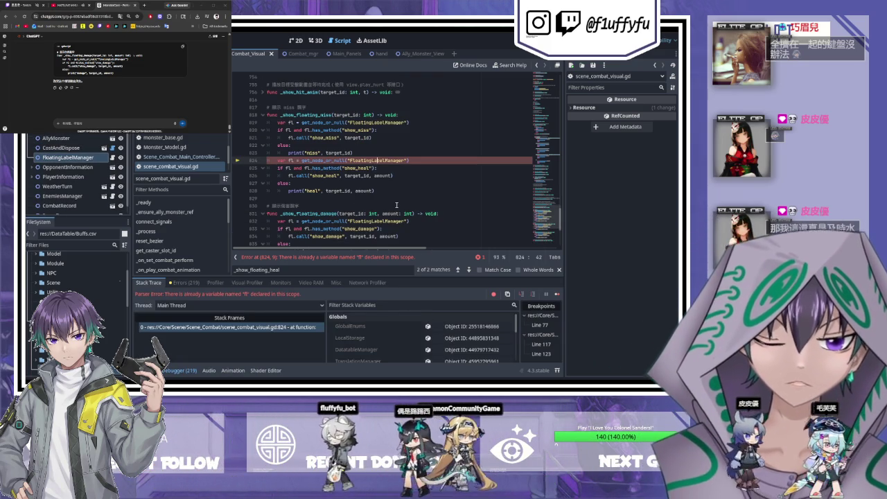
{"action": "scroll", "coordinate": [320, 170], "scroll_direction": "up", "scroll_amount": 1}
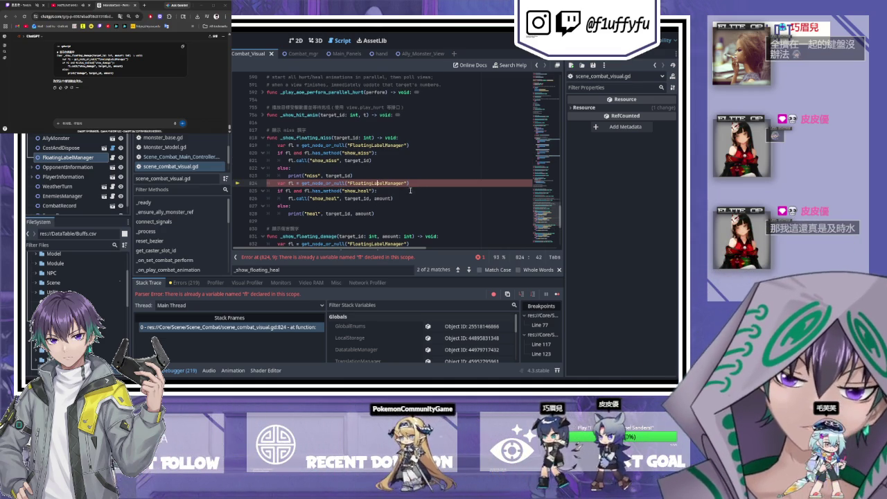
Step: Delete the leftover heal lines 824–828 inside _show_floating_miss
{"action": "left_click", "coordinate": [397, 214]}
{"action": "left_click_drag", "start_coordinate": [397, 214], "coordinate": [233, 186]}
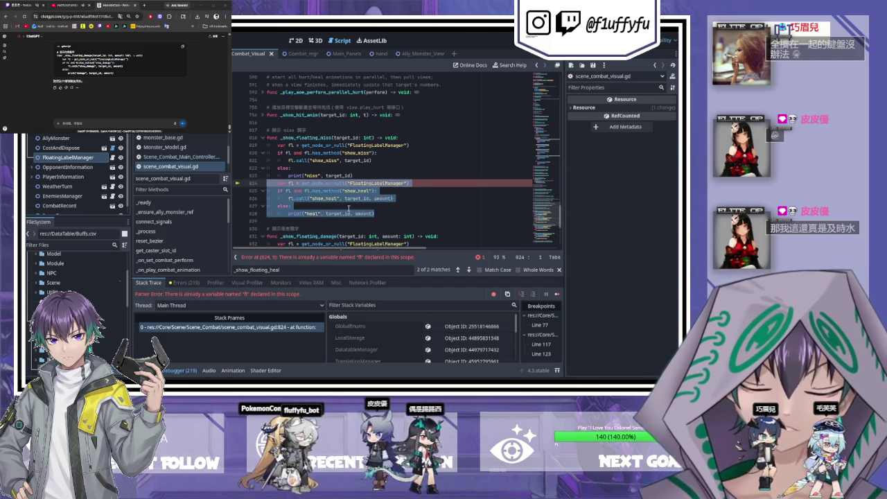
{"action": "key", "text": "BackSpace"}
{"action": "key", "text": "BackSpace"}
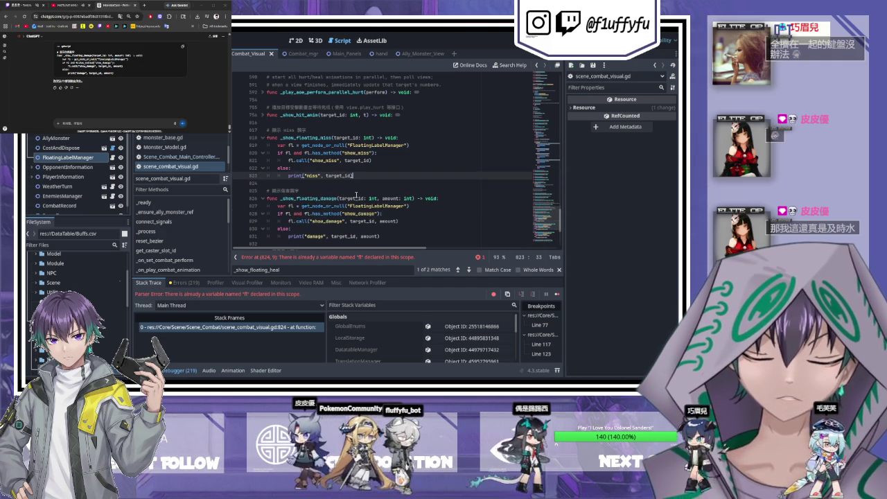
{"action": "scroll", "coordinate": [366, 194], "scroll_direction": "down", "scroll_amount": 2}
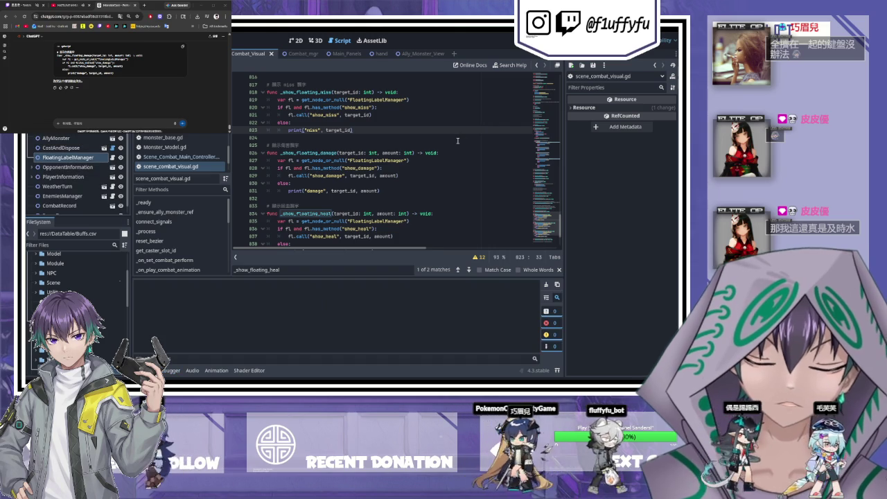
{"action": "scroll", "coordinate": [455, 145], "scroll_direction": "down", "scroll_amount": 2}
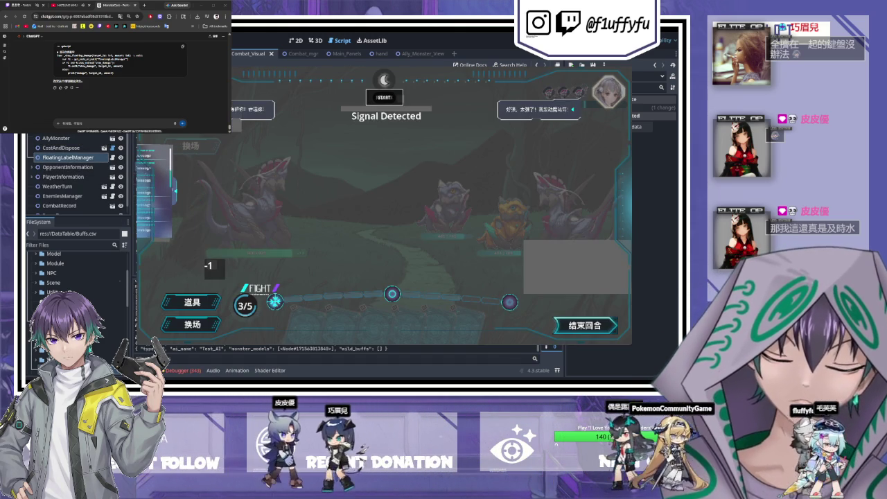
Step: Play two heart cards on the left enemy, the moon card, and a sword card on the middle enemy, then stop the game
{"action": "left_click", "coordinate": [401, 277]}
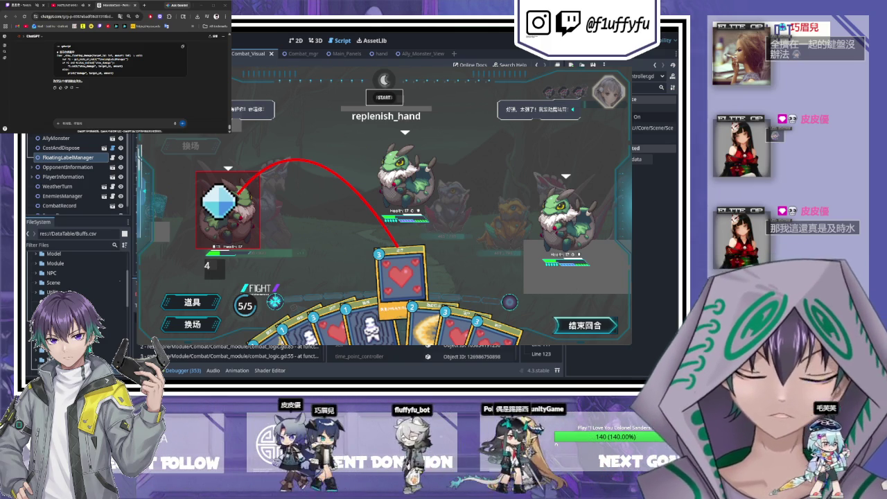
{"action": "left_click", "coordinate": [238, 193]}
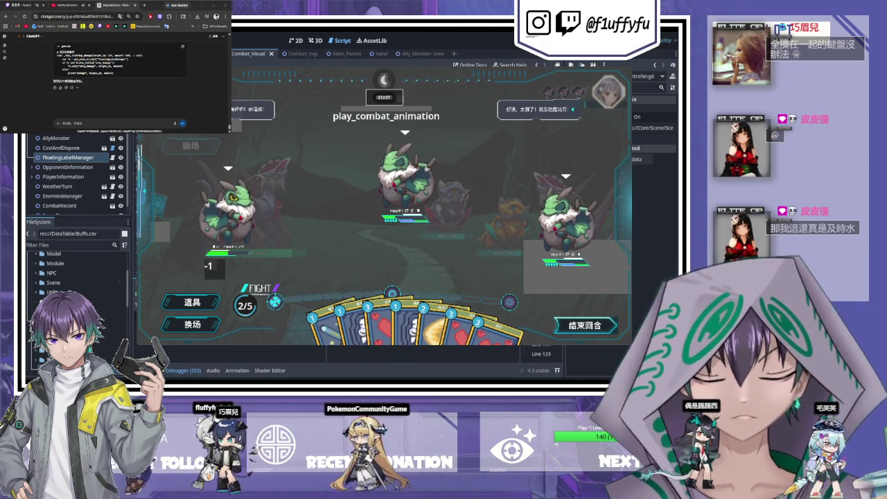
{"action": "left_click", "coordinate": [450, 284]}
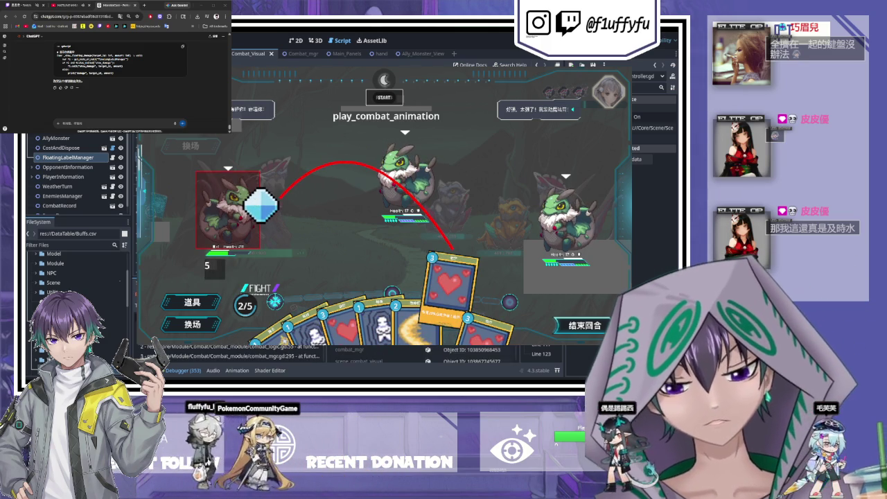
{"action": "left_click", "coordinate": [261, 205]}
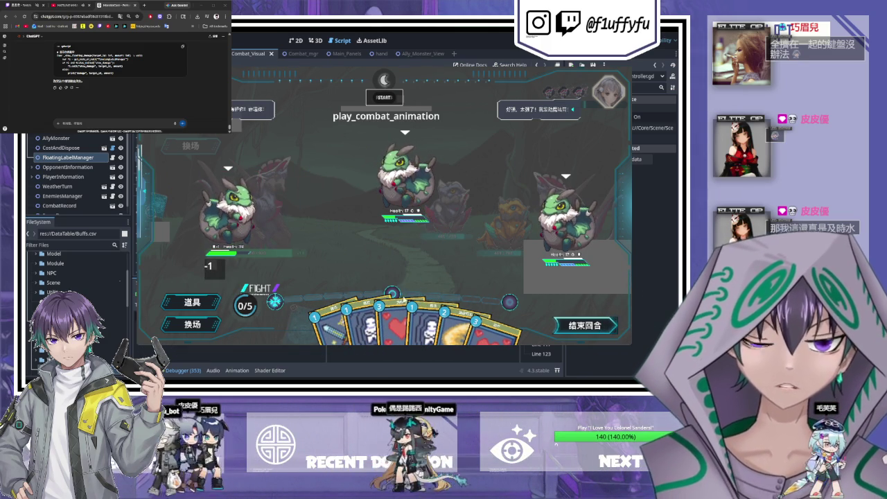
{"action": "left_click", "coordinate": [450, 320]}
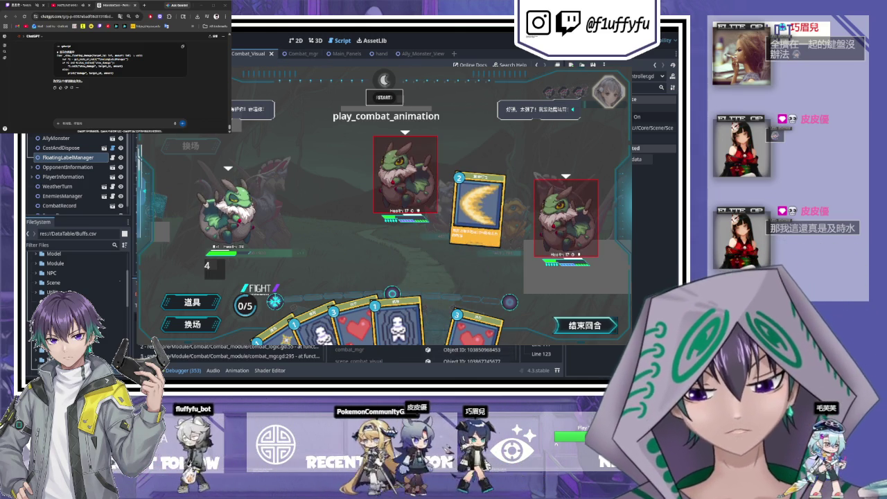
{"action": "left_click", "coordinate": [479, 208]}
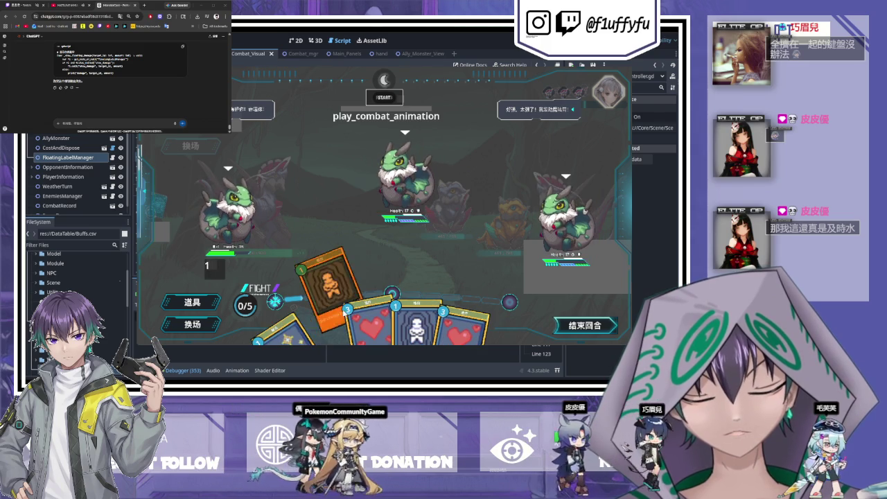
{"action": "left_click", "coordinate": [284, 294]}
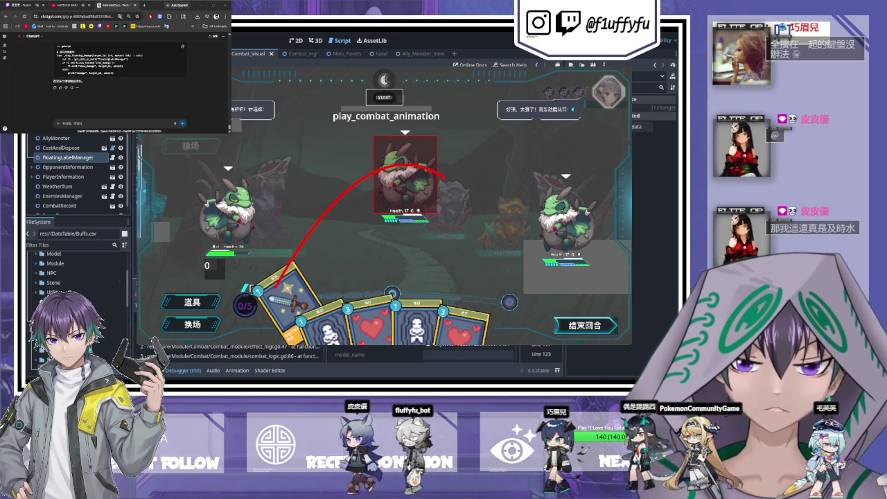
{"action": "left_click", "coordinate": [444, 178]}
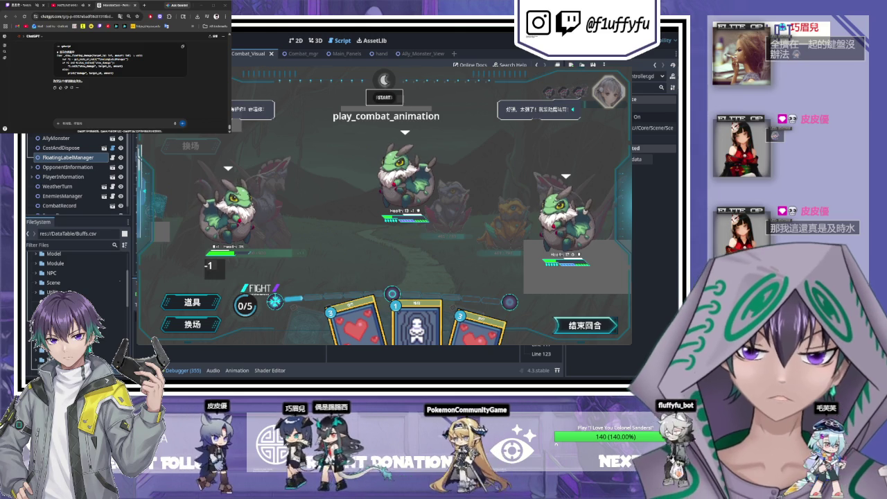
{"action": "key", "text": "F8"}
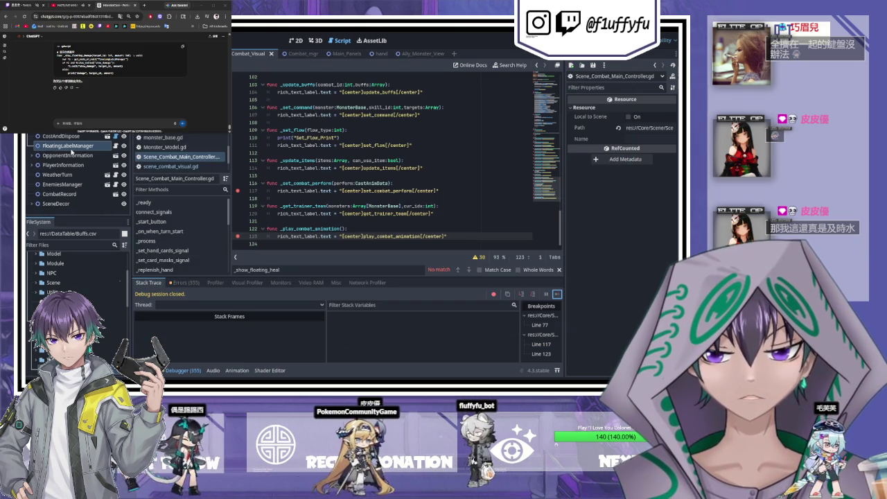
Step: Move FloatingLabelManager under PlayerInformation, then ask ChatGPT '也要，這個方法怎麼做一個？'
{"action": "left_click_drag", "start_coordinate": [72, 165], "coordinate": [69, 174]}
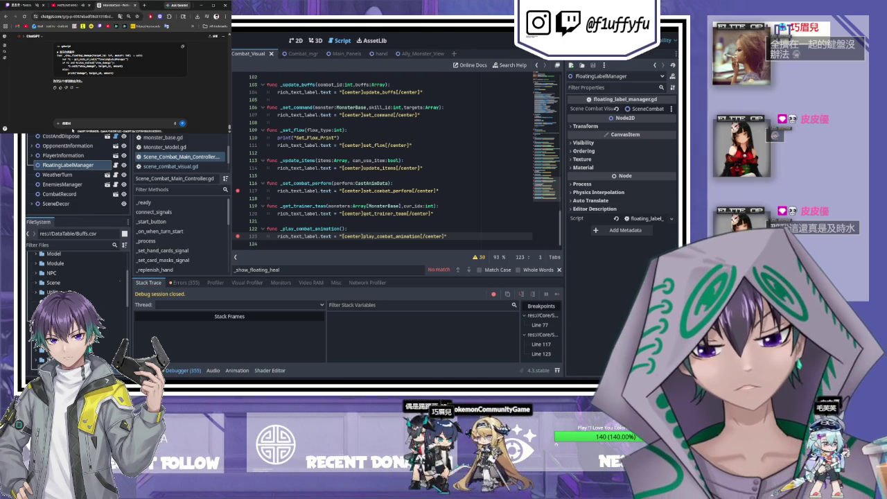
{"action": "type", "text": "也要"}
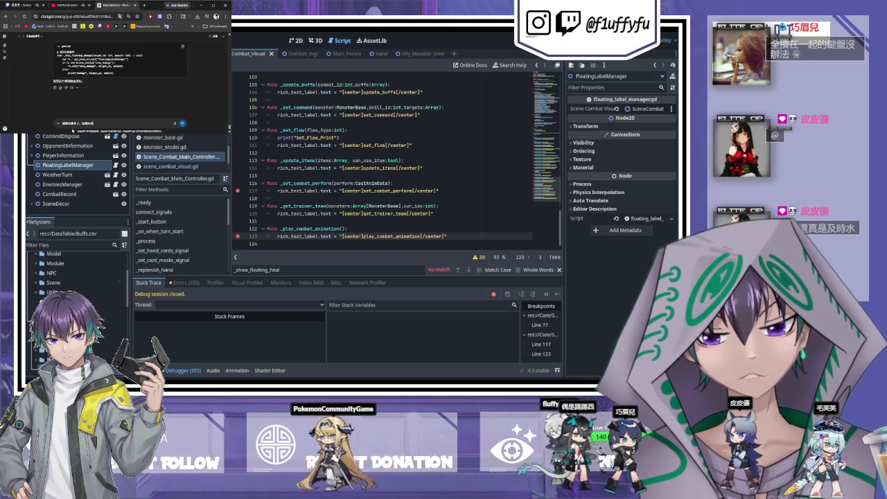
{"action": "type", "text": "，這個方法"}
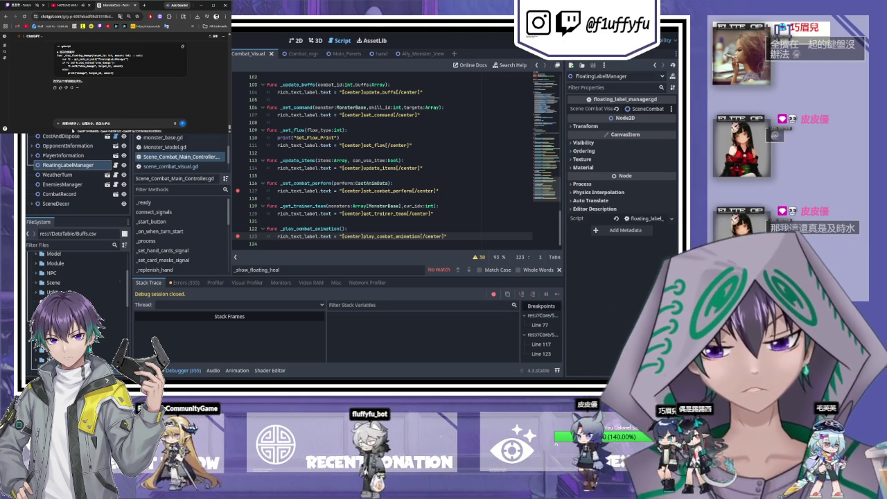
{"action": "type", "text": "怎麼做一個？"}
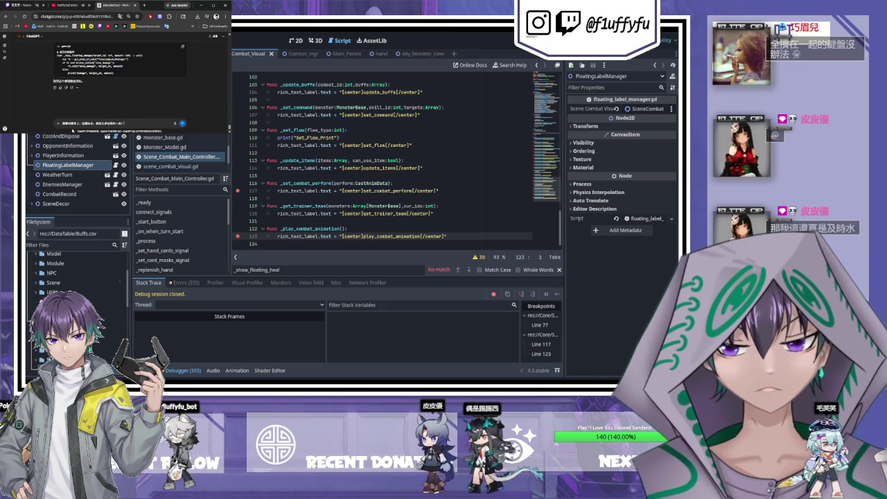
{"action": "key", "text": "Return"}
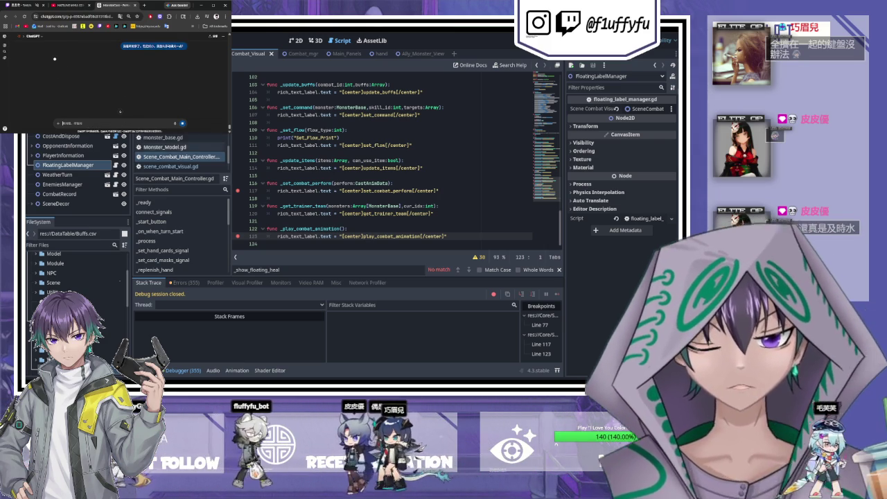
{"action": "scroll", "coordinate": [181, 152], "scroll_direction": "down", "scroll_amount": 1}
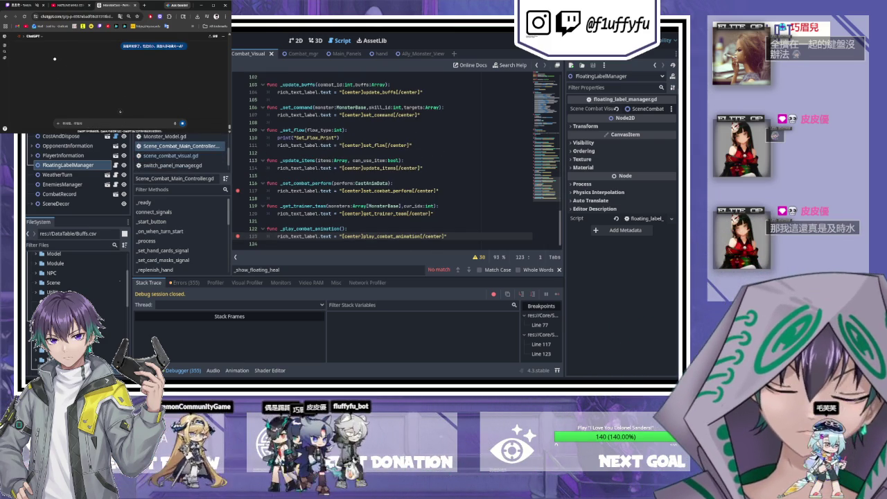
{"action": "scroll", "coordinate": [395, 159], "scroll_direction": "up", "scroll_amount": 1}
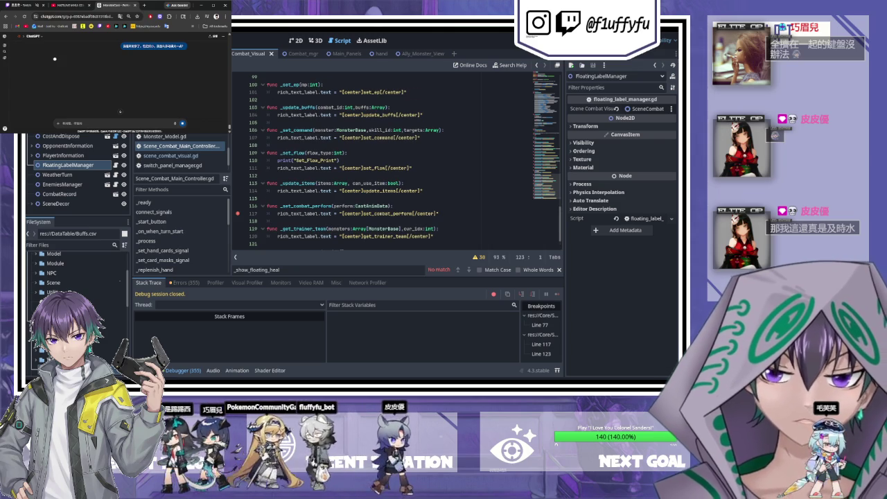
{"action": "left_click", "coordinate": [116, 166]}
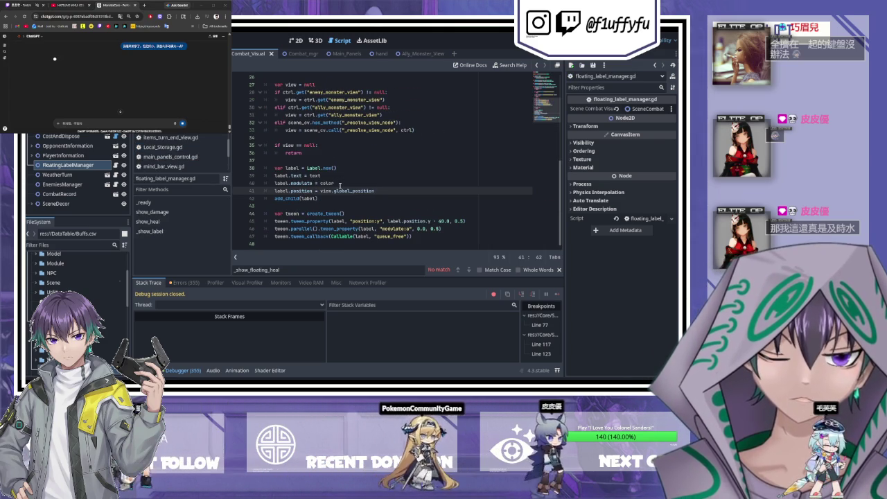
{"action": "scroll", "coordinate": [332, 185], "scroll_direction": "up", "scroll_amount": 1}
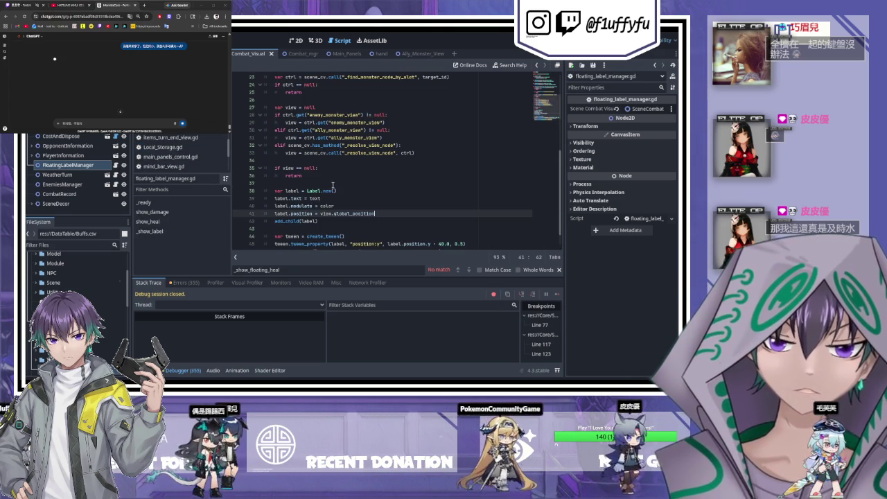
{"action": "scroll", "coordinate": [332, 185], "scroll_direction": "up", "scroll_amount": 5}
{"action": "scroll", "coordinate": [326, 189], "scroll_direction": "up", "scroll_amount": 2}
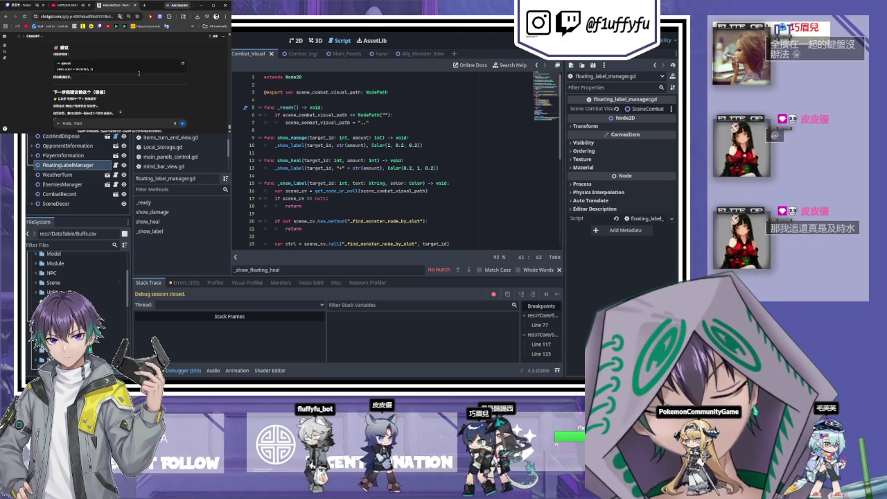
Step: Send ChatGPT the short follow-up '個at' about scaling the floating labels
{"action": "scroll", "coordinate": [121, 112], "scroll_direction": "up", "scroll_amount": 2}
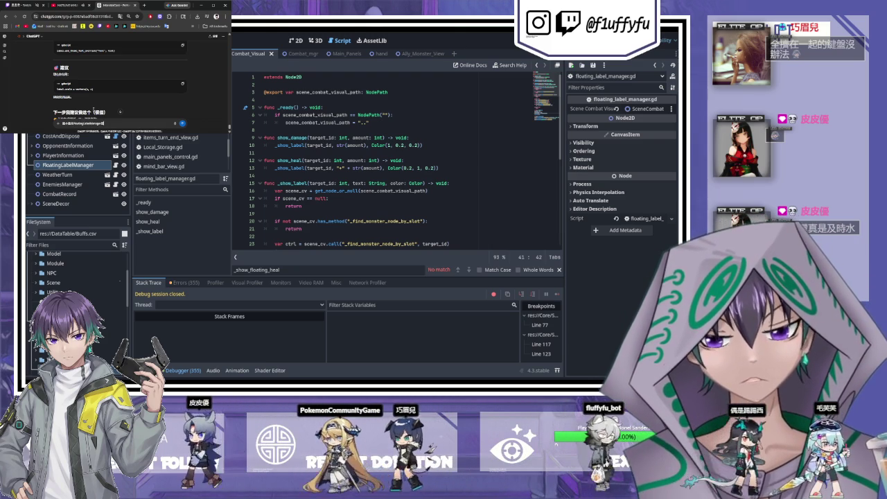
{"action": "type", "text": "個"}
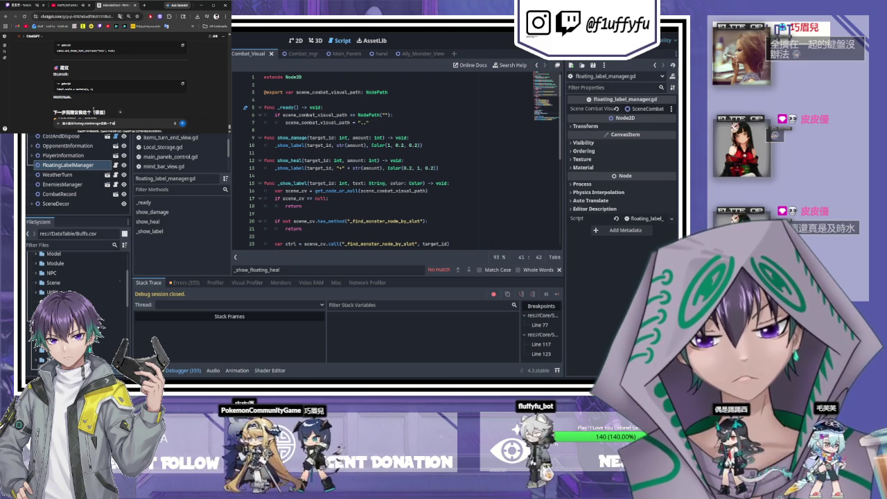
{"action": "type", "text": "at"}
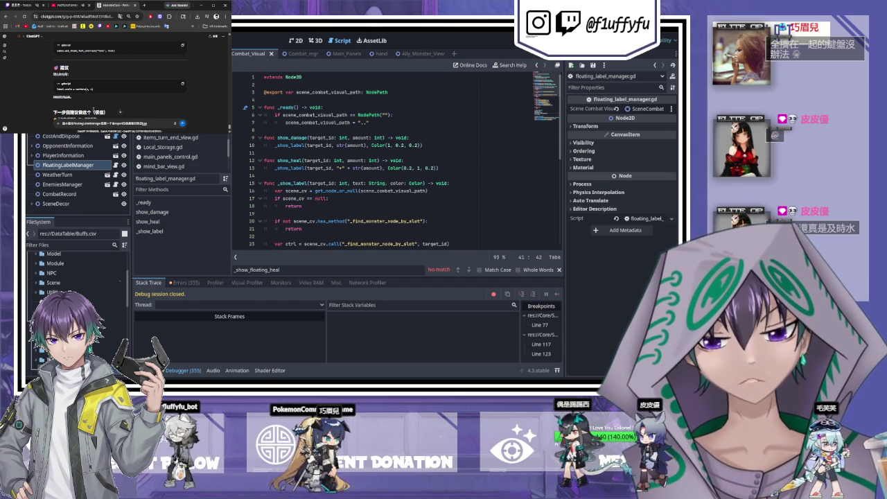
{"action": "key", "text": "Return"}
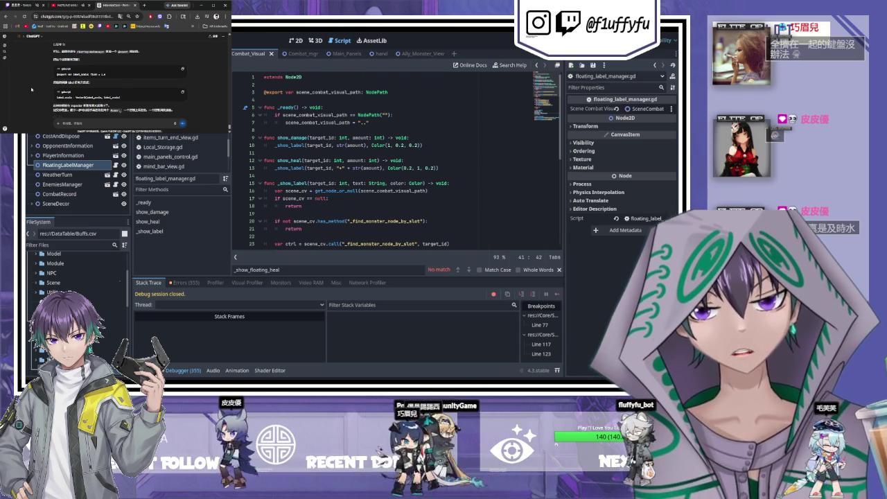
{"action": "left_click", "coordinate": [182, 68]}
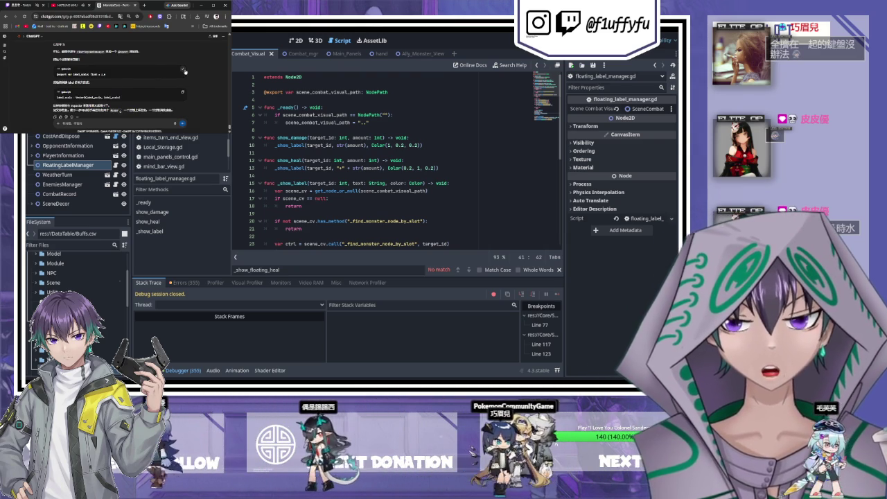
{"action": "left_click", "coordinate": [303, 92]}
{"action": "key", "text": "Return"}
{"action": "key", "text": "ctrl+v"}
{"action": "key", "text": "ctrl+s"}
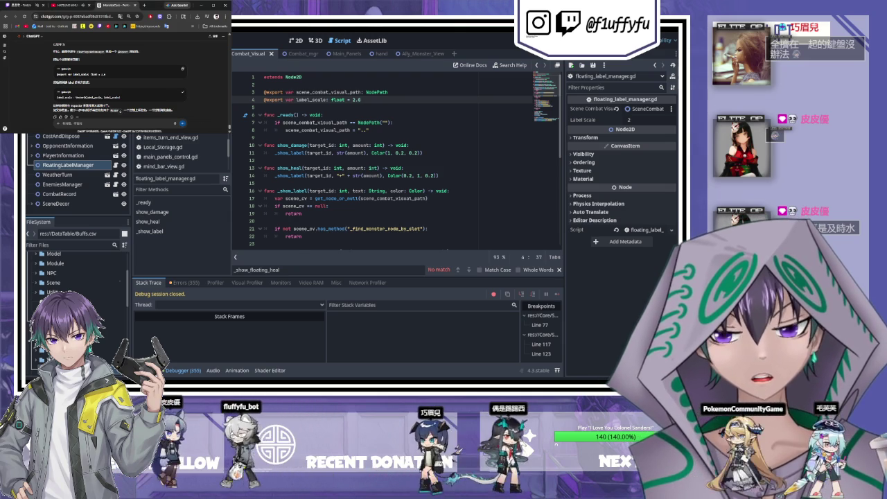
Step: Add label.scale = Vector2(label_scale, label_scale) after line 42 in _show_label and run the game
{"action": "scroll", "coordinate": [395, 166], "scroll_direction": "down", "scroll_amount": 1}
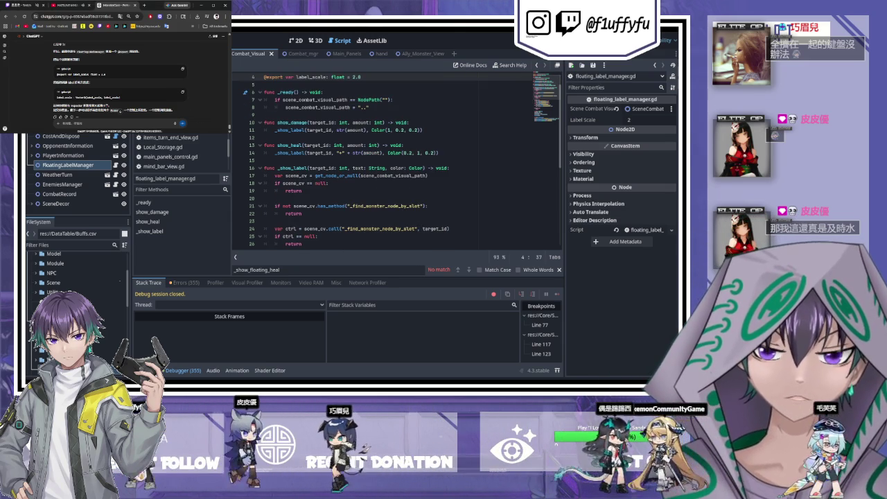
{"action": "scroll", "coordinate": [395, 166], "scroll_direction": "down", "scroll_amount": 5}
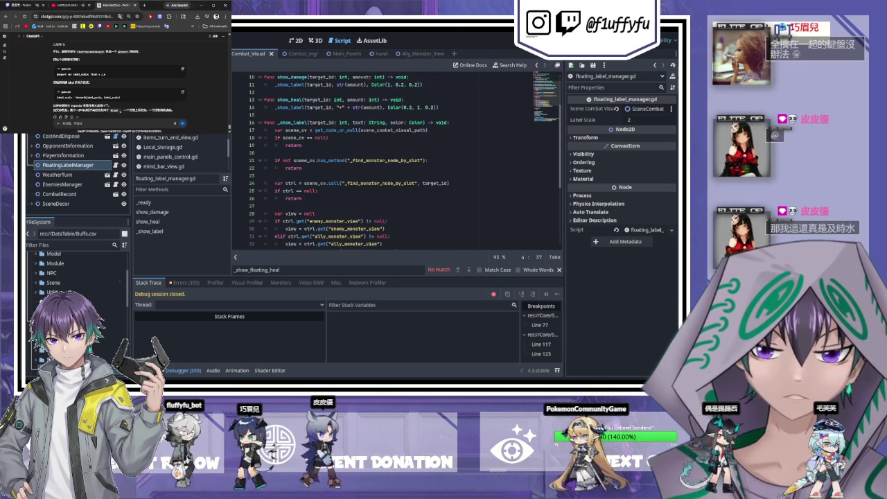
{"action": "scroll", "coordinate": [395, 167], "scroll_direction": "down", "scroll_amount": 2}
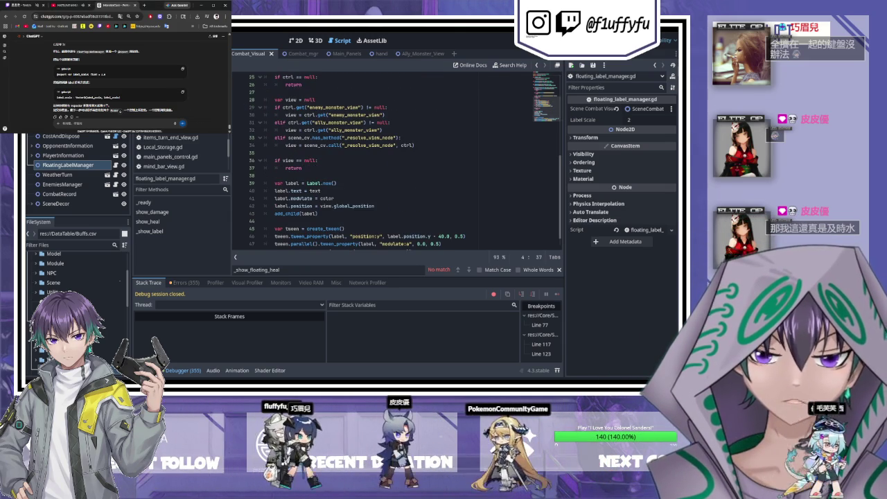
{"action": "double_click", "coordinate": [292, 183]}
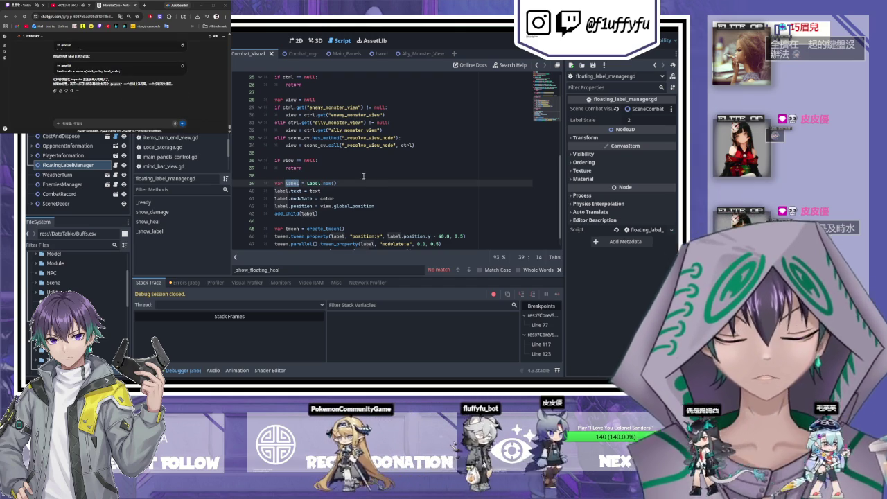
{"action": "scroll", "coordinate": [379, 210], "scroll_direction": "down", "scroll_amount": 1}
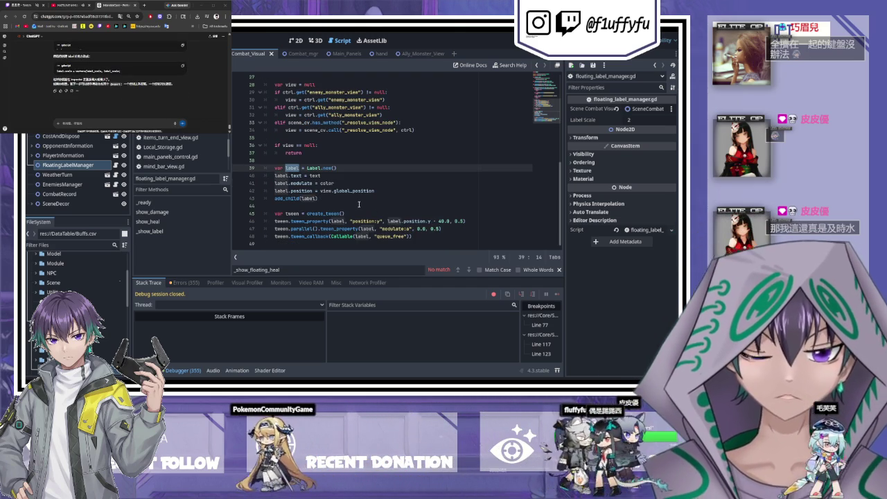
{"action": "scroll", "coordinate": [359, 203], "scroll_direction": "up", "scroll_amount": 1}
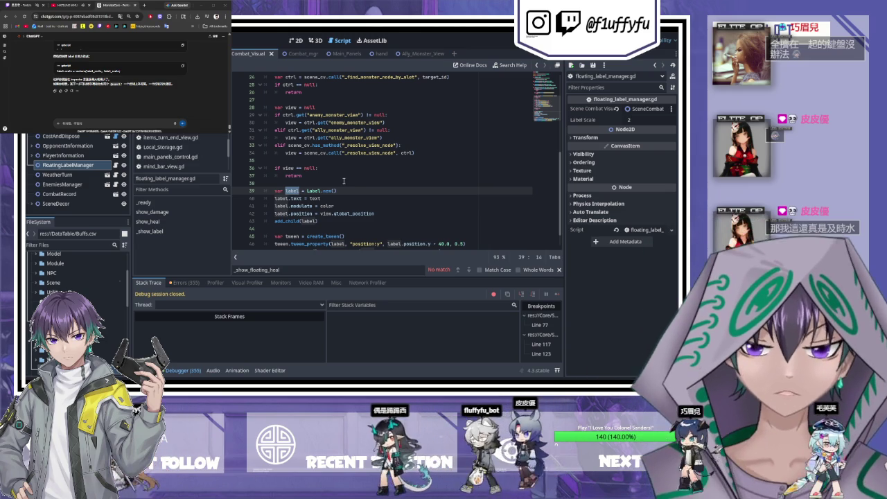
{"action": "left_click", "coordinate": [378, 213]}
{"action": "key", "text": "Return"}
{"action": "type", "text": "label.scale = Vector2(label_scale, label_scale)"}
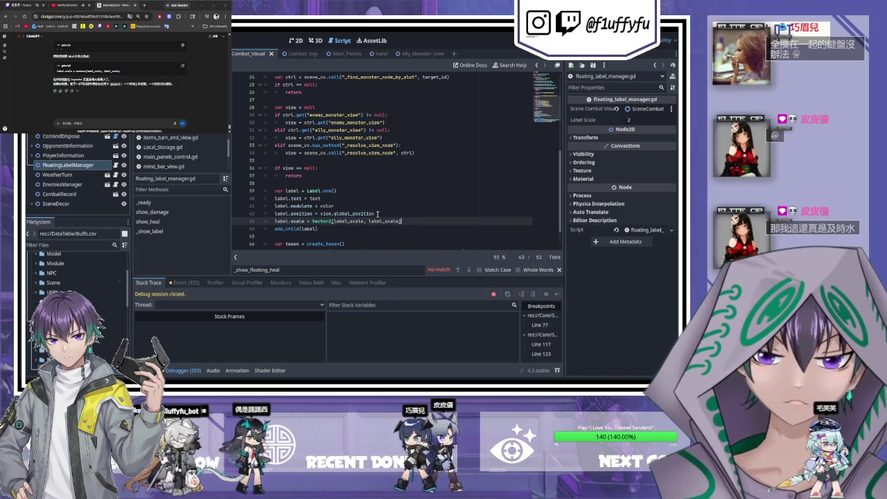
{"action": "scroll", "coordinate": [377, 213], "scroll_direction": "up", "scroll_amount": 6}
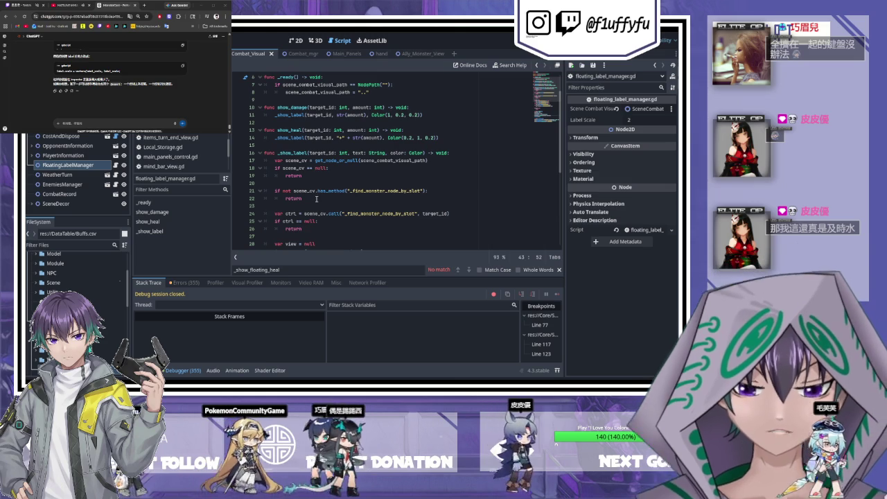
{"action": "scroll", "coordinate": [316, 199], "scroll_direction": "down", "scroll_amount": 7}
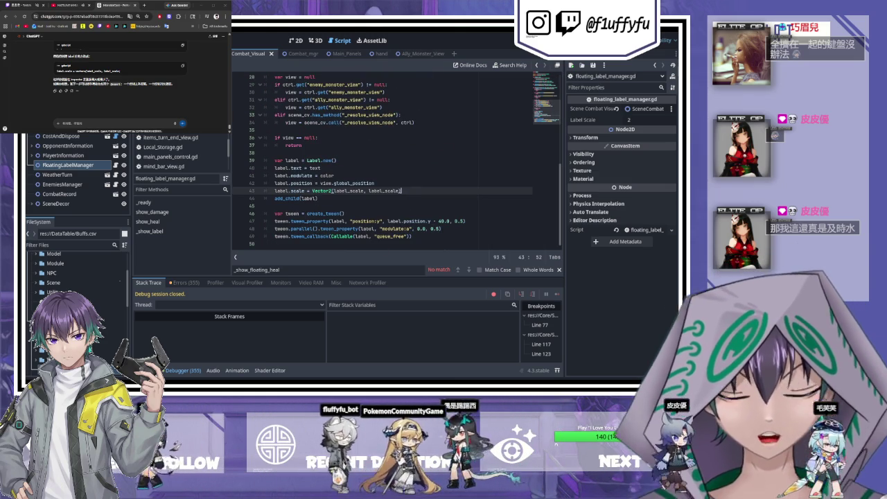
{"action": "left_click", "coordinate": [484, 197]}
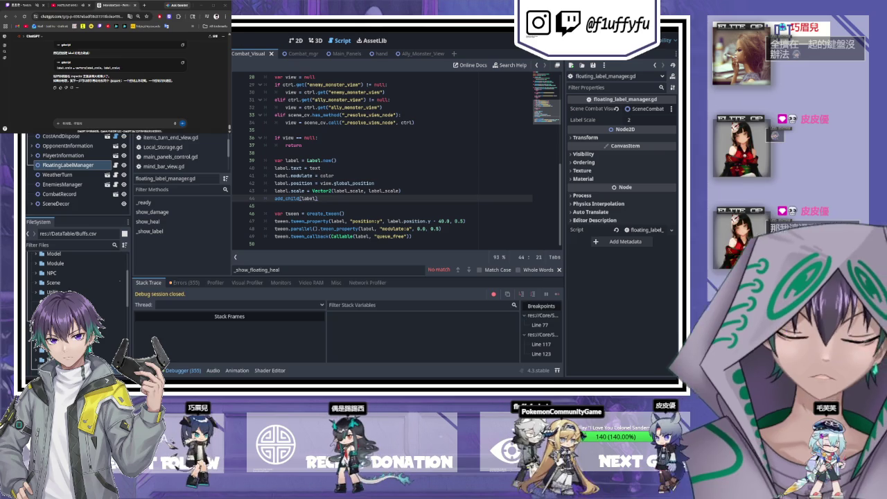
{"action": "key", "text": "F5"}
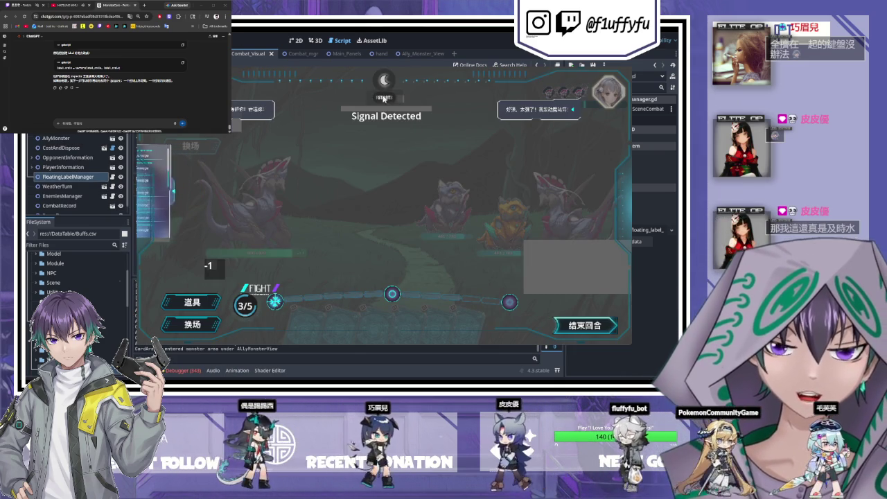
Step: Start the battle, aim the diamond card at the left monster, play the sword on the middle enemy, then stop
{"action": "left_click", "coordinate": [622, 324]}
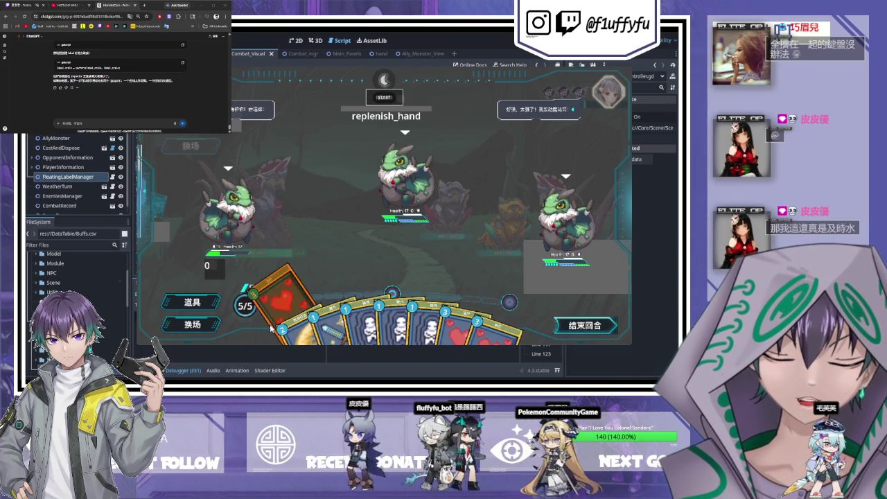
{"action": "left_click_drag", "start_coordinate": [269, 314], "coordinate": [215, 197]}
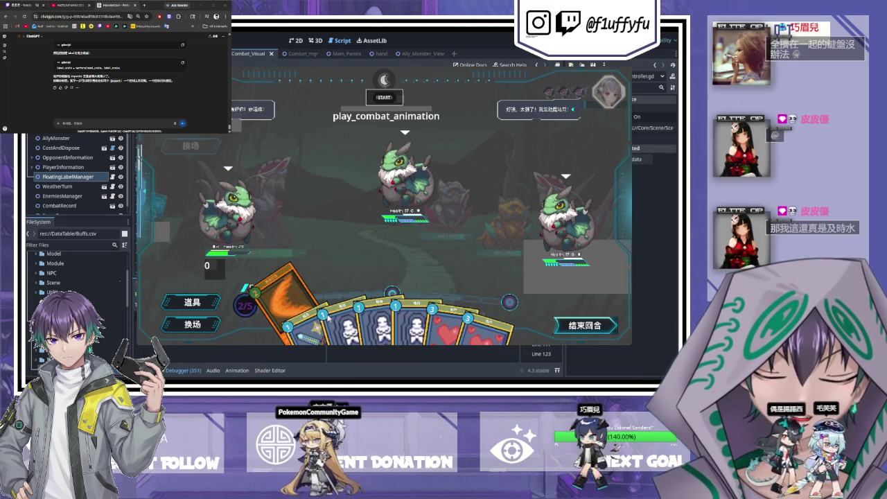
{"action": "mouse_move", "coordinate": [309, 305]}
{"action": "left_mouse_down"}
{"action": "mouse_move", "coordinate": [250, 298]}
{"action": "mouse_move", "coordinate": [406, 177]}
{"action": "left_mouse_up"}
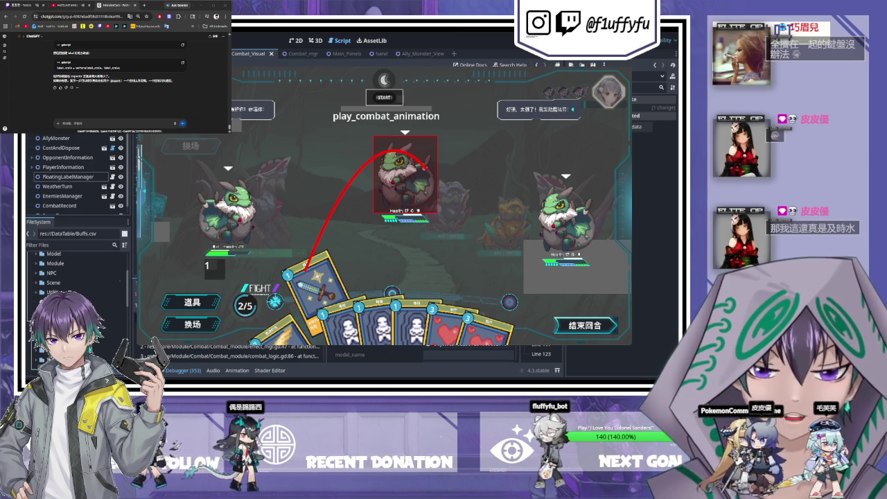
{"action": "left_click_drag", "start_coordinate": [425, 167], "coordinate": [424, 168]}
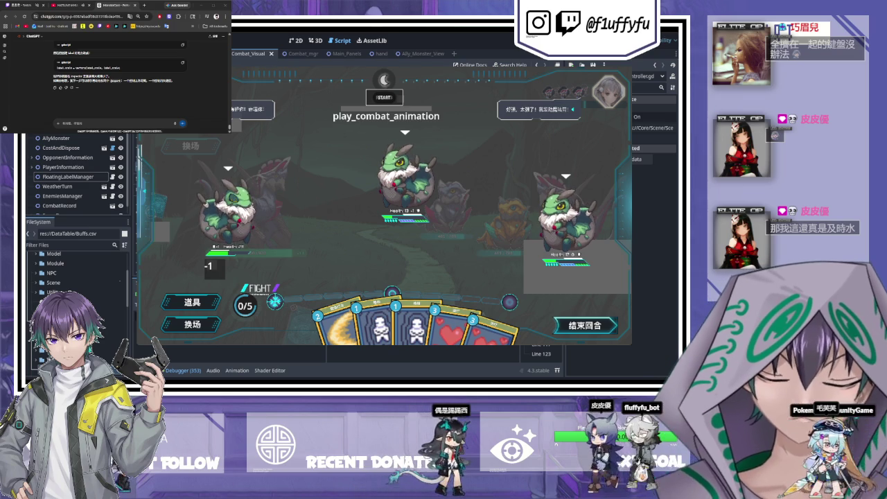
{"action": "key", "text": "F8"}
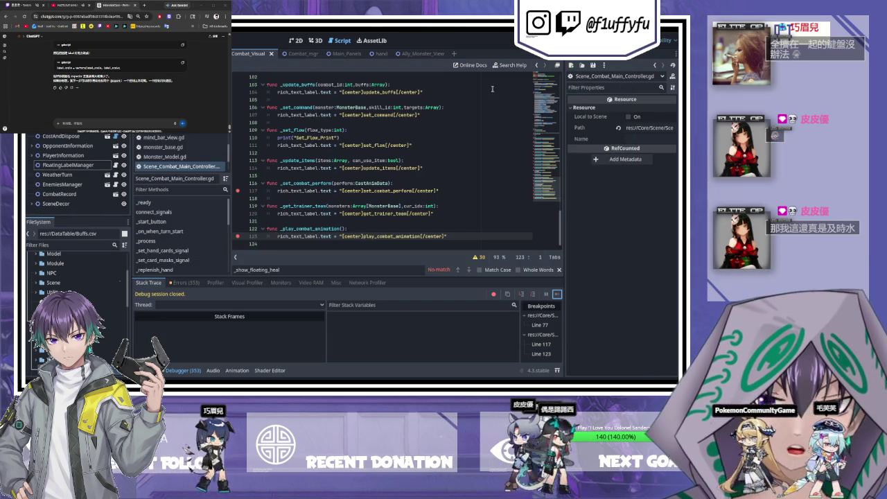
Step: Check FloatingLabelManager's Label Scale of 2, then send ChatGPT a two-line question ending in '嗎'
{"action": "left_click", "coordinate": [55, 166]}
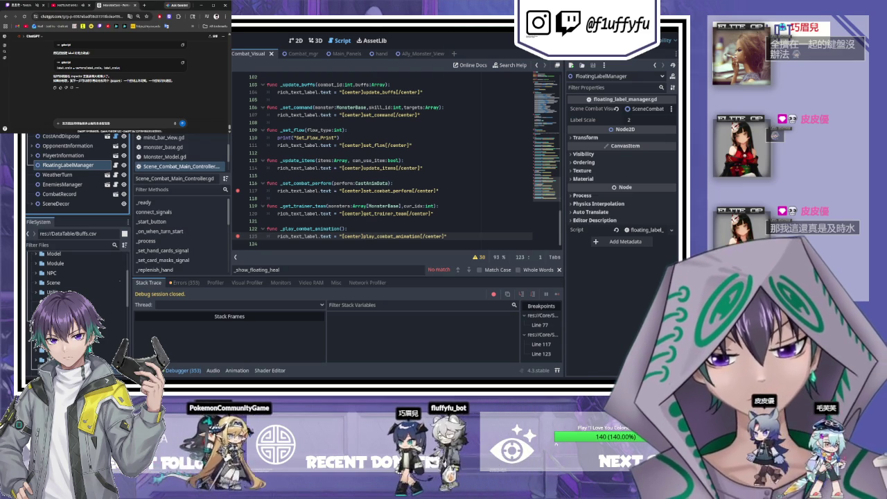
{"action": "type", "text": "嗎"}
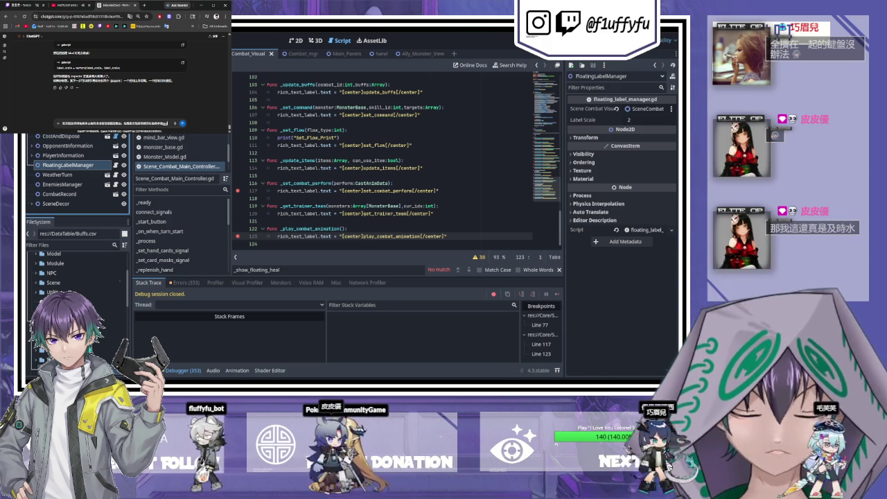
{"action": "key", "text": "shift+Return"}
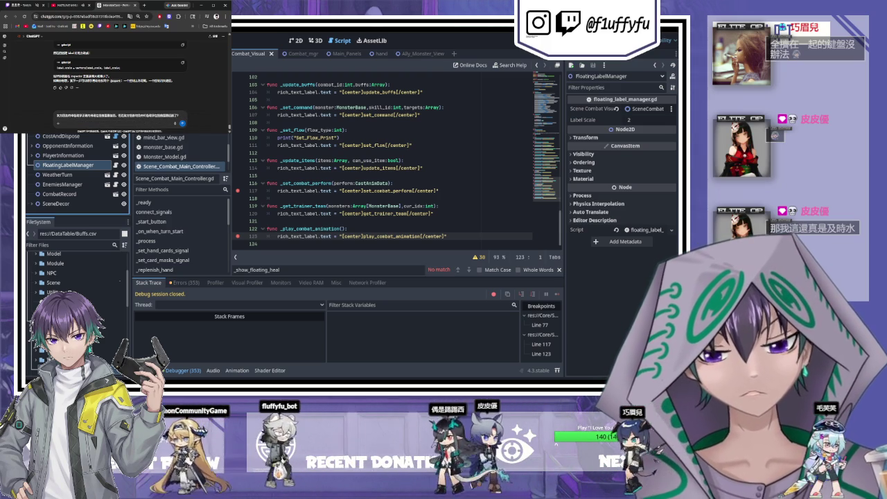
{"action": "key", "text": "Return"}
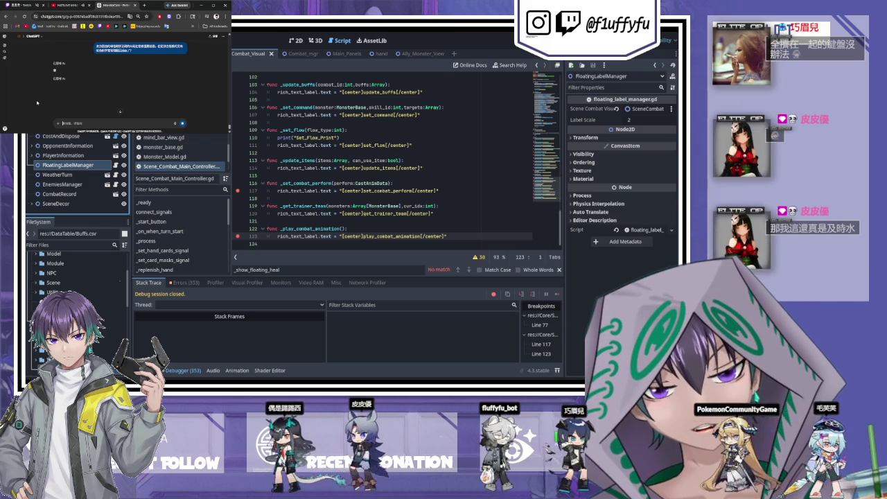
Step: After reading ChatGPT's answer, send the follow-up '這樣對嗎' and open floating_label_manager.gd
{"action": "key", "text": "ctrl+1"}
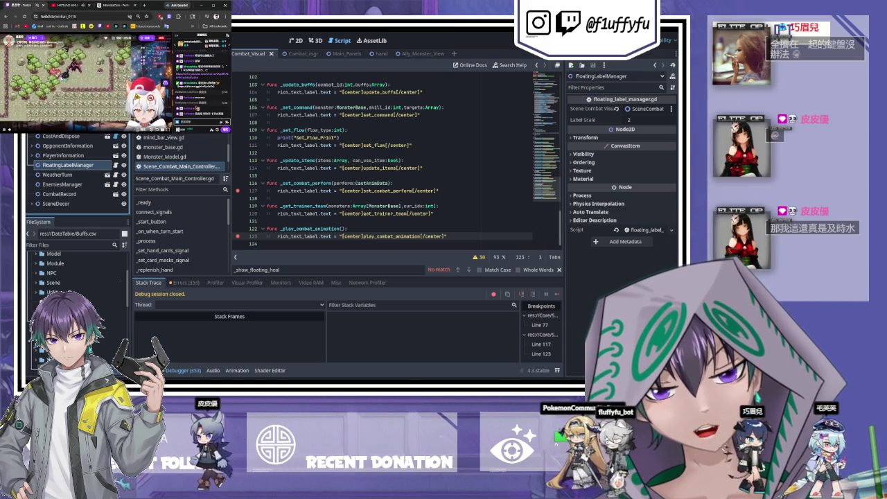
{"action": "left_click", "coordinate": [118, 10]}
{"action": "left_click", "coordinate": [118, 9]}
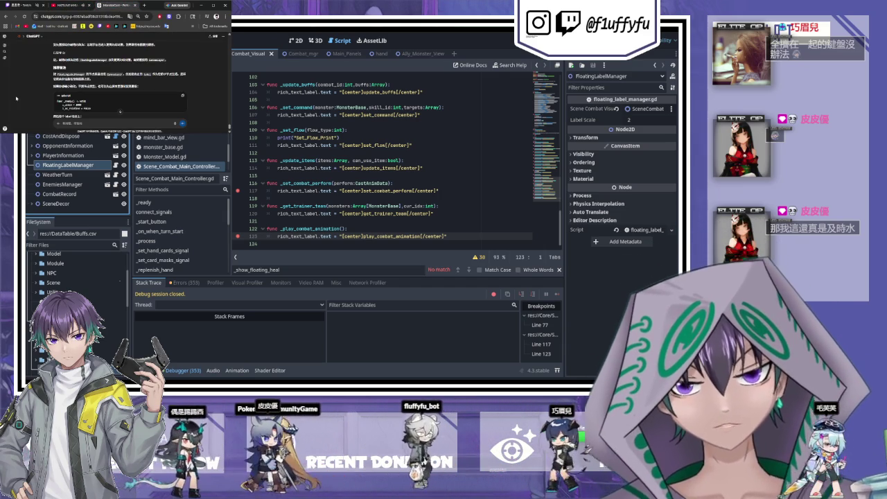
{"action": "scroll", "coordinate": [21, 96], "scroll_direction": "down", "scroll_amount": 5}
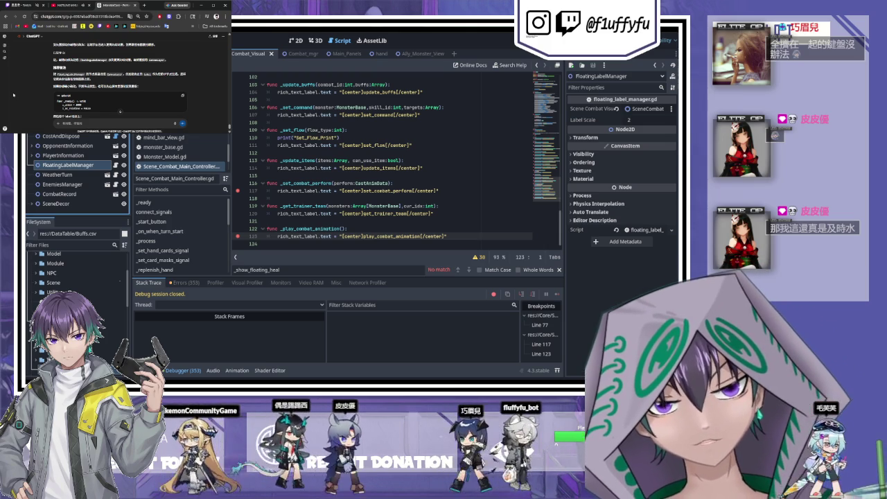
{"action": "scroll", "coordinate": [29, 98], "scroll_direction": "up", "scroll_amount": 3}
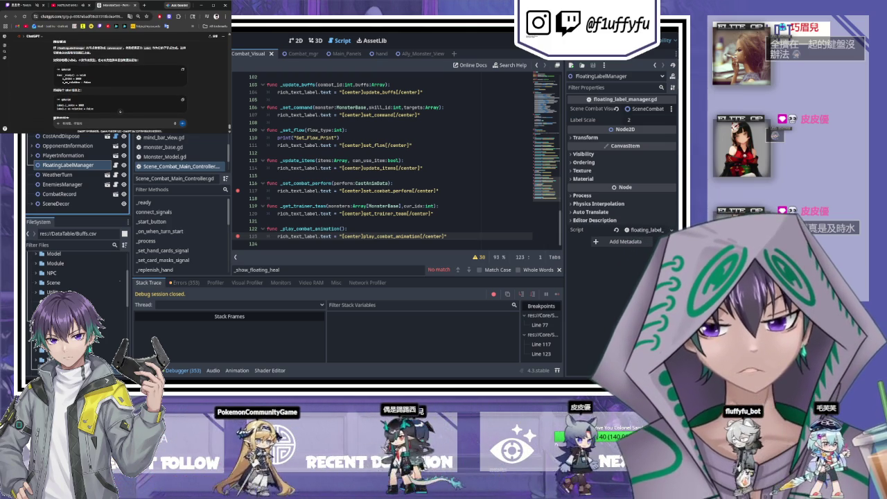
{"action": "scroll", "coordinate": [63, 114], "scroll_direction": "down", "scroll_amount": 3}
{"action": "scroll", "coordinate": [64, 115], "scroll_direction": "down", "scroll_amount": 2}
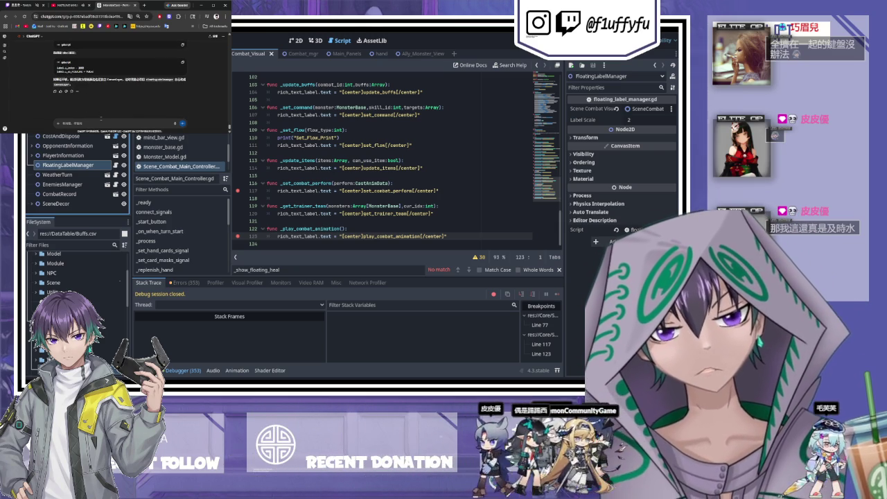
{"action": "scroll", "coordinate": [34, 105], "scroll_direction": "up", "scroll_amount": 2}
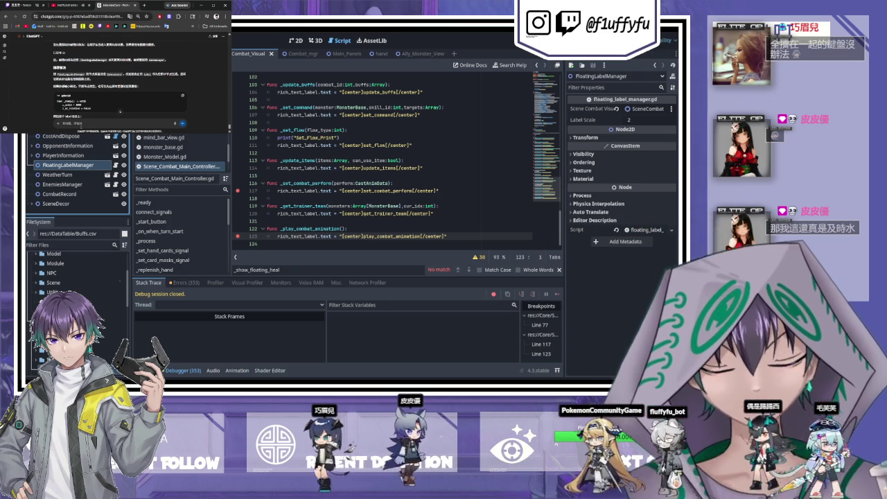
{"action": "type", "text": "這樣"}
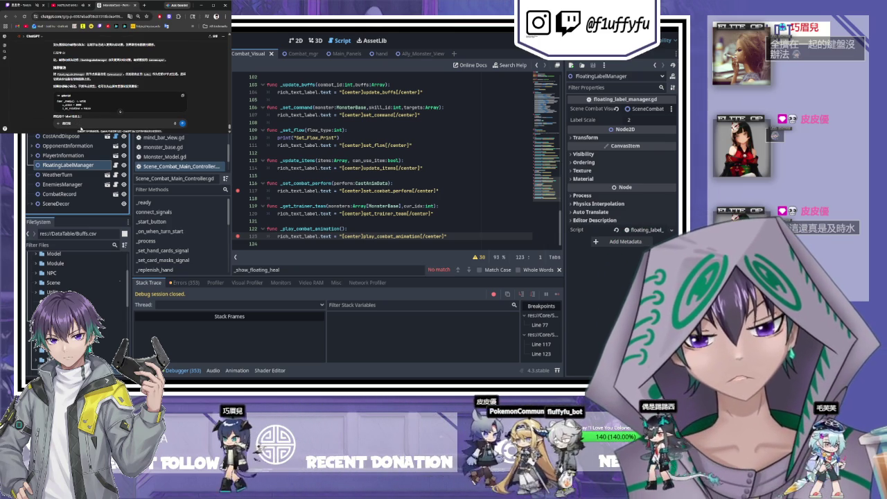
{"action": "type", "text": "對嗎"}
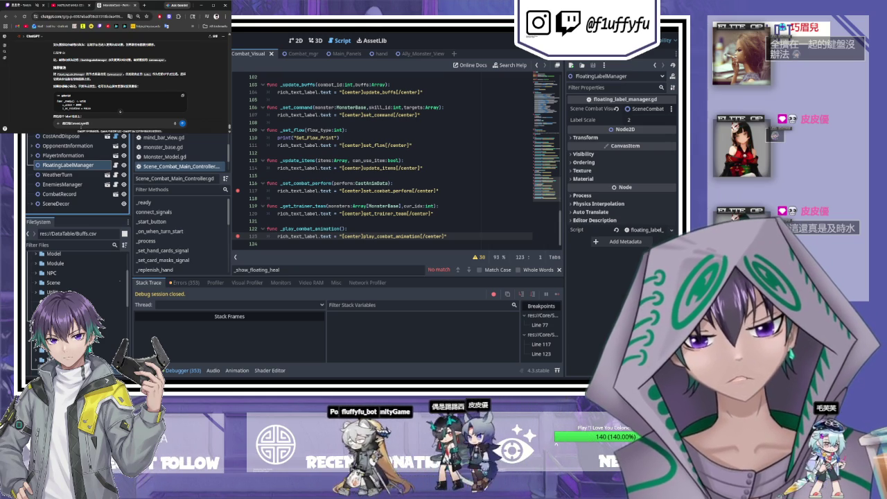
{"action": "type", "text": "mazheyang"}
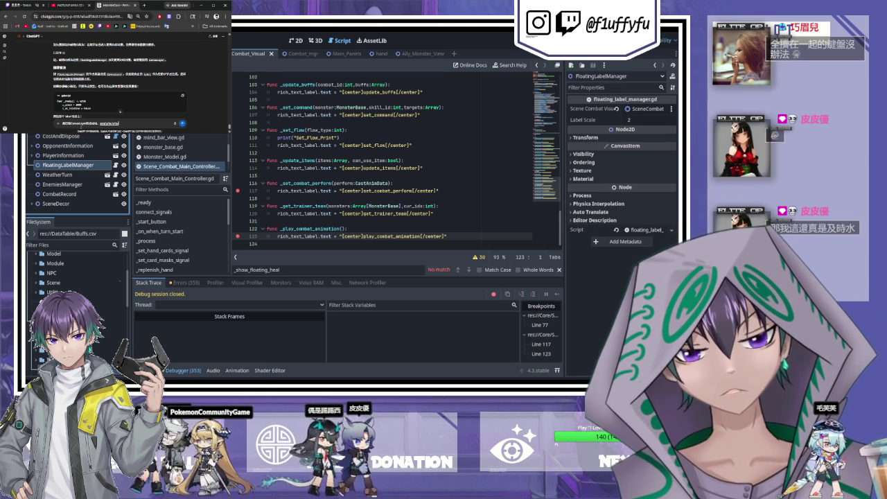
{"action": "type", "text": "yibuyibujiaowo"}
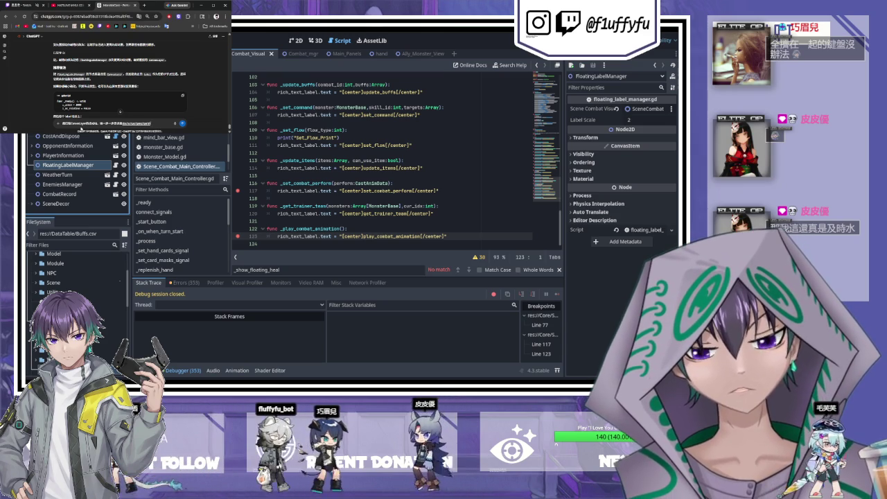
{"action": "key", "text": "Return"}
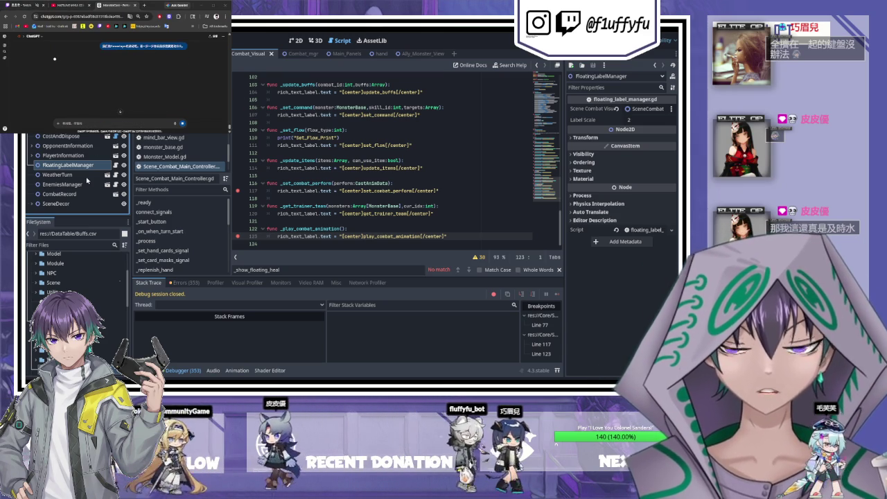
{"action": "left_click", "coordinate": [115, 165]}
Step: Read ChatGPT's step-by-step answer and select FloatingLabelManager to inspect its properties
{"action": "scroll", "coordinate": [300, 176], "scroll_direction": "up", "scroll_amount": 5}
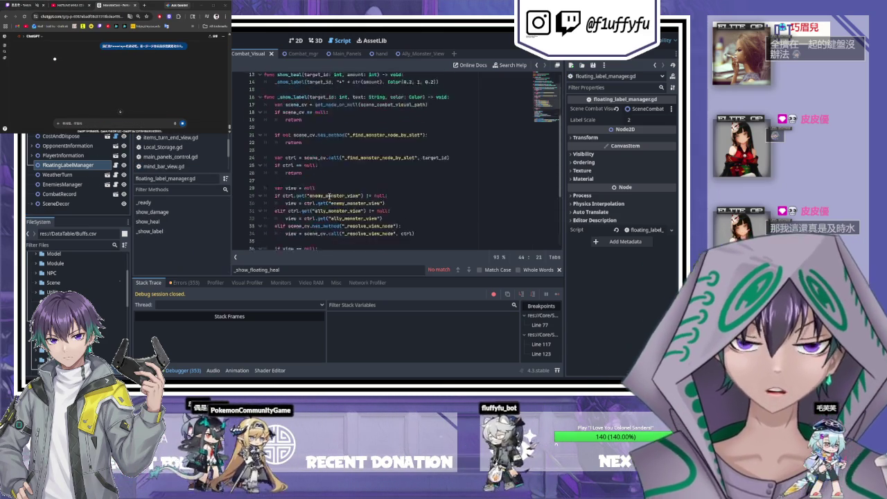
{"action": "left_click", "coordinate": [69, 9]}
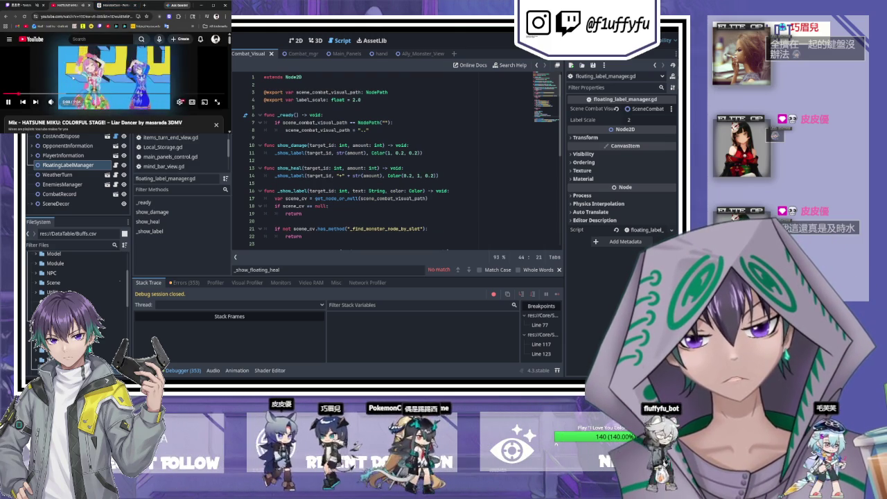
{"action": "left_click", "coordinate": [109, 6]}
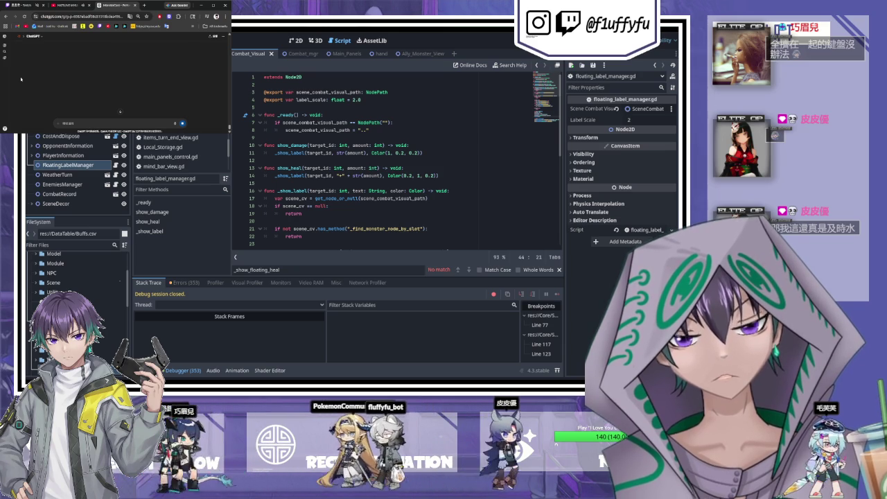
{"action": "scroll", "coordinate": [21, 79], "scroll_direction": "down", "scroll_amount": 2}
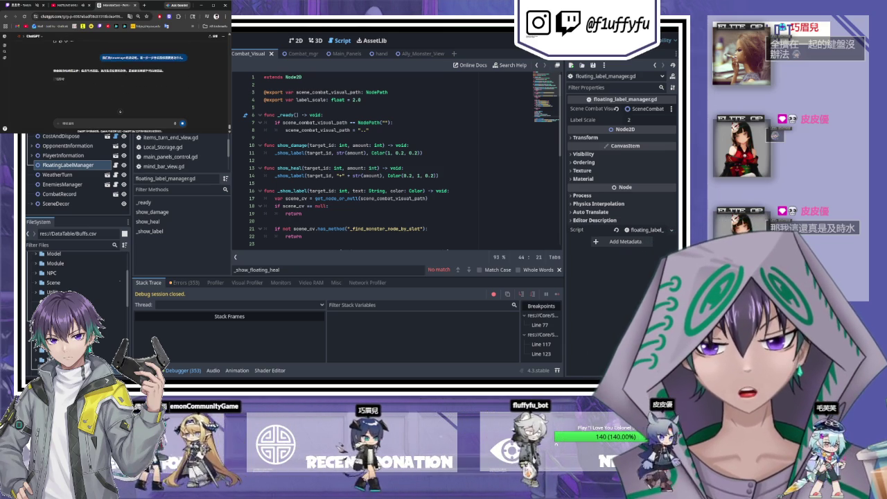
{"action": "left_click", "coordinate": [86, 165]}
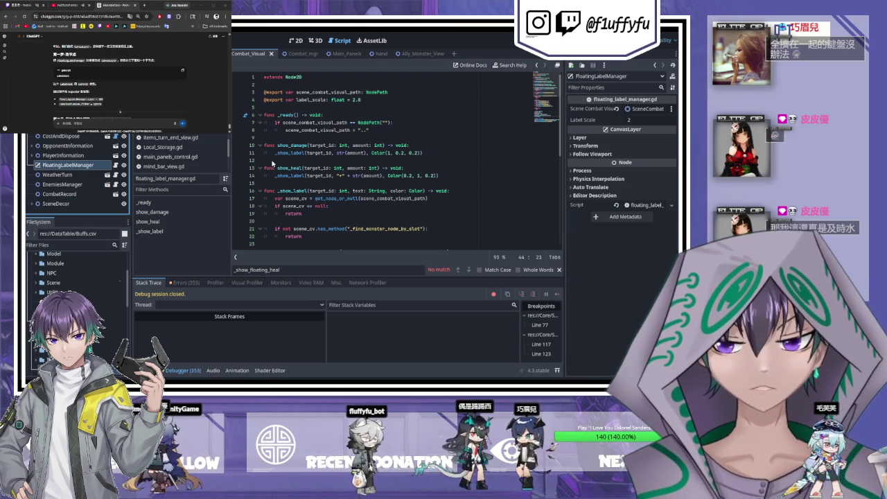
Step: Paste a Control child under FloatingLabelManager and set the manager's canvas Layer to 100
{"action": "key", "text": "ctrl+v"}
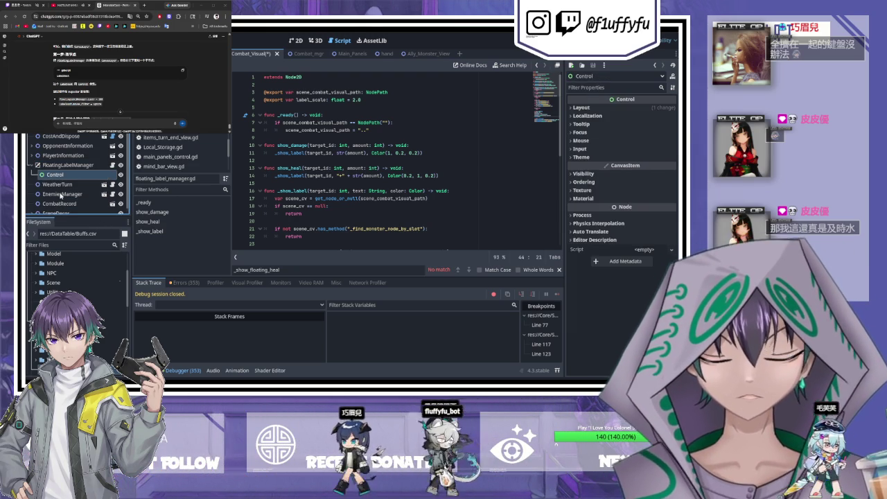
{"action": "scroll", "coordinate": [120, 111], "scroll_direction": "down", "scroll_amount": 3}
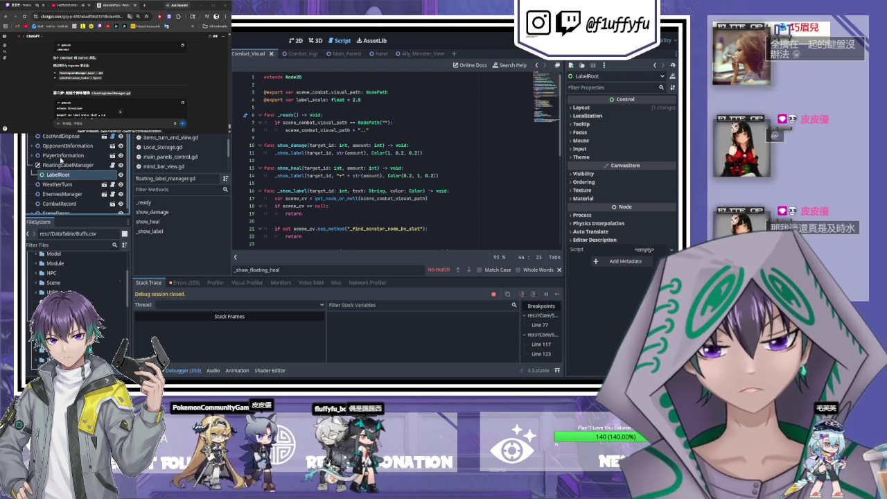
{"action": "left_click", "coordinate": [62, 165]}
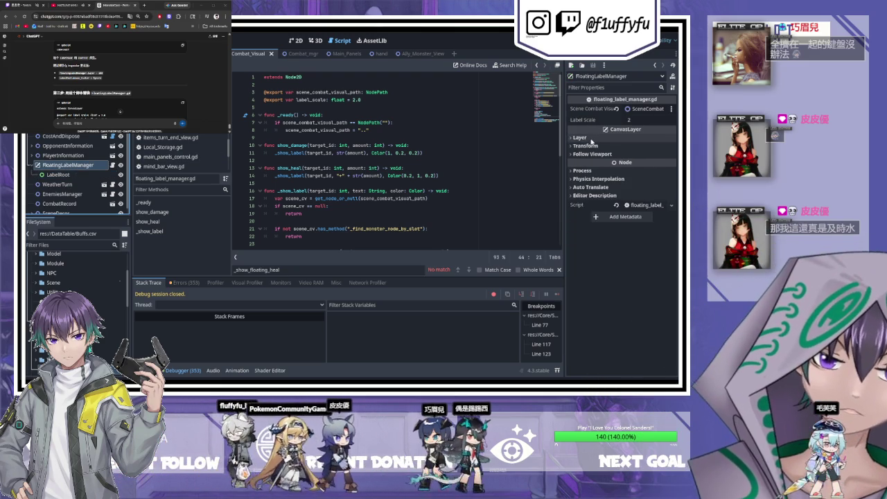
{"action": "left_click", "coordinate": [591, 138]}
{"action": "left_click", "coordinate": [638, 146]}
{"action": "type", "text": "100"}
{"action": "key", "text": "Return"}
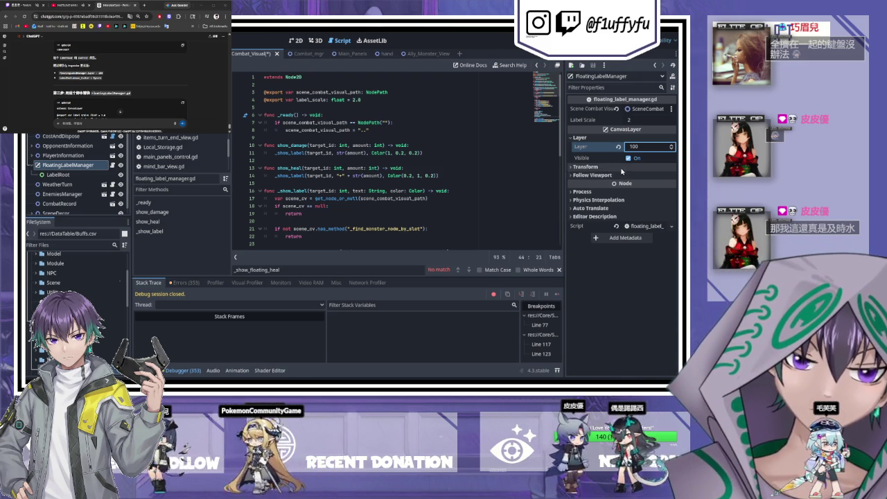
Step: Check the layer's Transform and Follow Viewport settings, then move to the LabelRoot node
{"action": "left_click", "coordinate": [586, 167]}
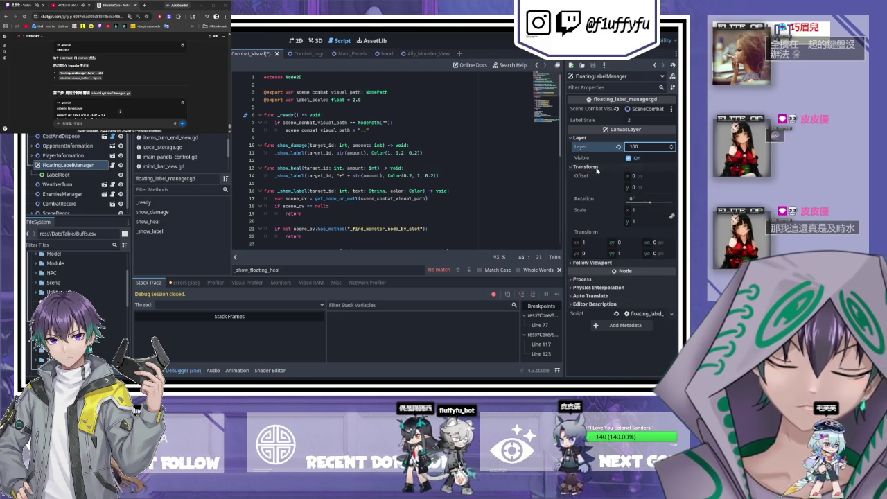
{"action": "left_click", "coordinate": [593, 263]}
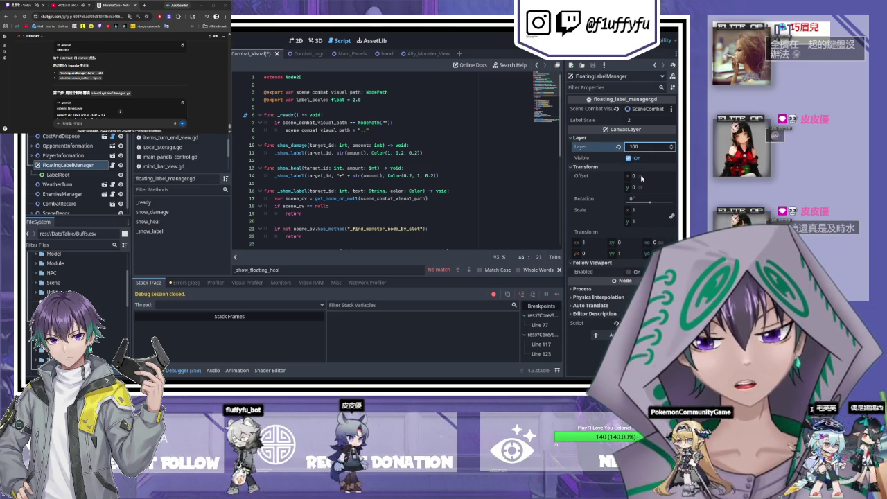
{"action": "key", "text": "Down"}
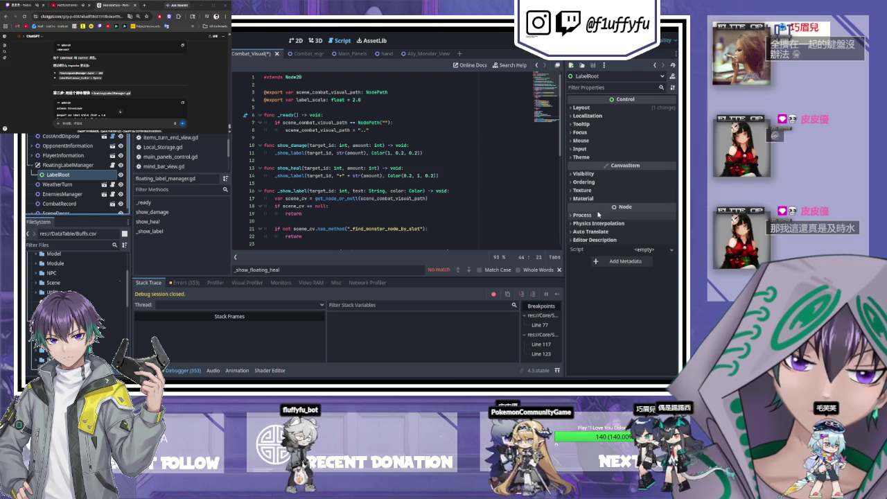
Step: Browse LabelRoot's Input, Theme, Layout, Localization and Focus property sections
{"action": "left_click", "coordinate": [585, 153]}
{"action": "left_click", "coordinate": [591, 168]}
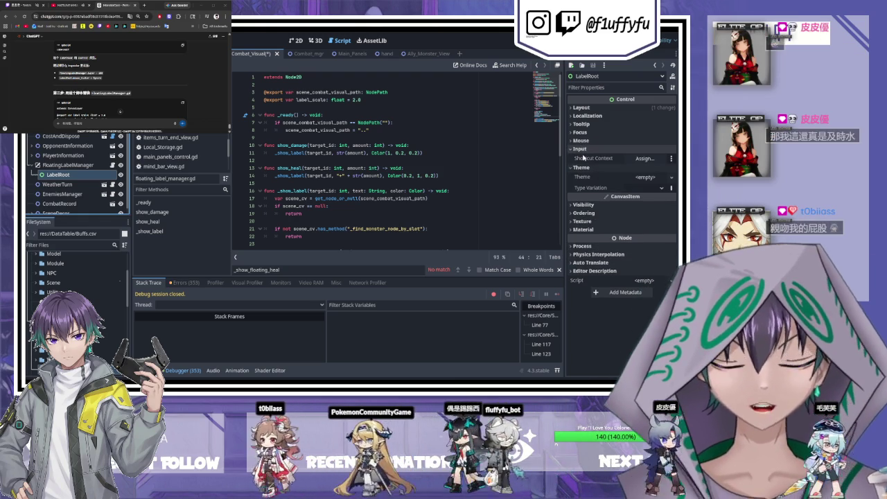
{"action": "left_click", "coordinate": [585, 111]}
{"action": "left_click", "coordinate": [585, 111]}
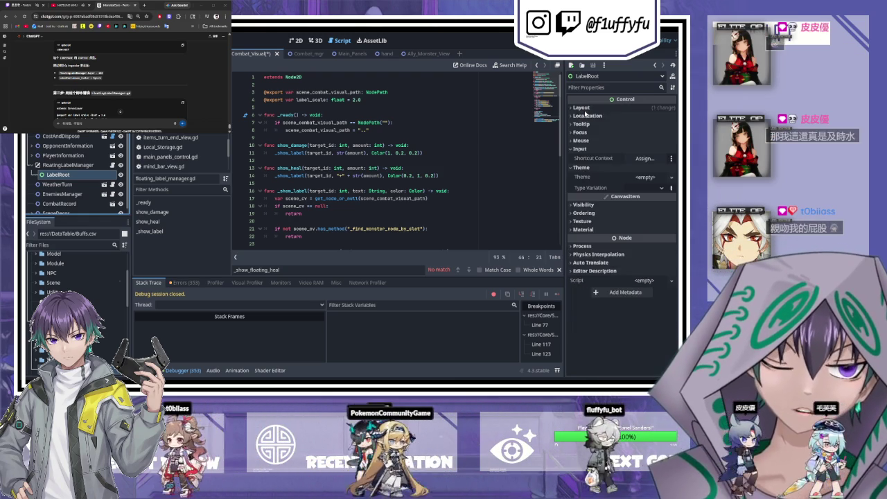
{"action": "left_click", "coordinate": [583, 115]}
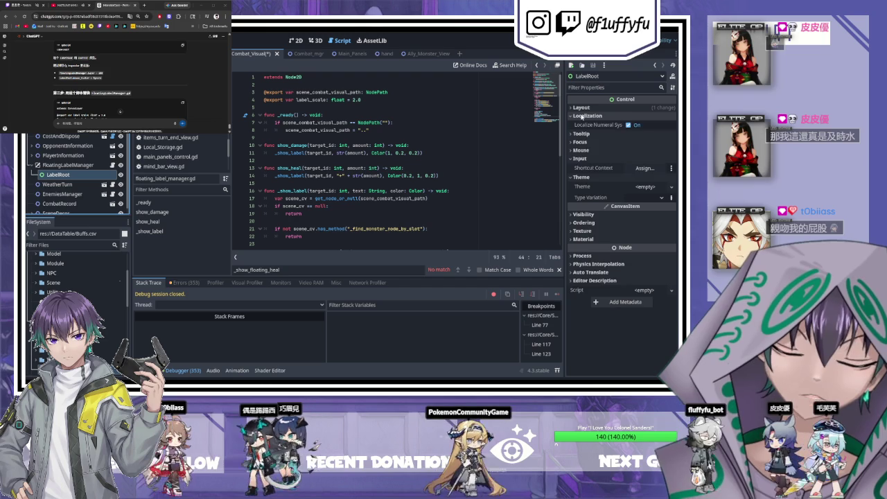
{"action": "left_click", "coordinate": [584, 116]}
{"action": "left_click", "coordinate": [583, 132]}
{"action": "left_click", "coordinate": [584, 132]}
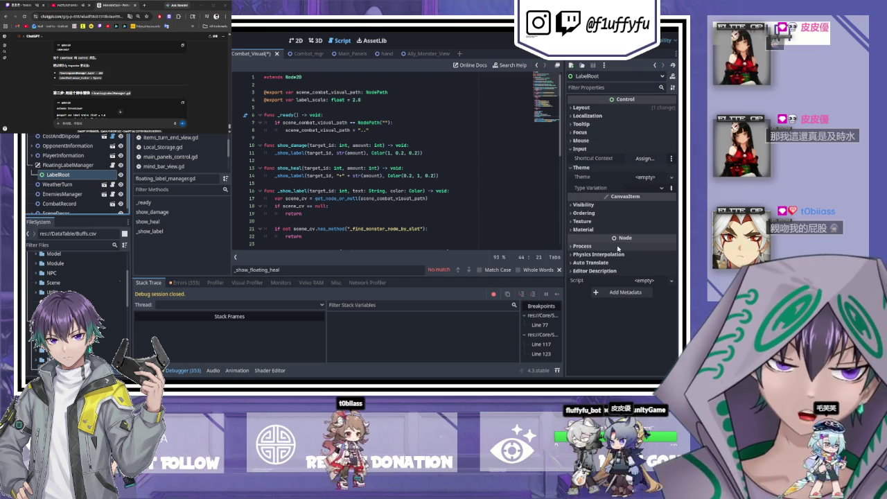
Step: Look through Process, Physics Interpolation and Auto Translate, then expand Thread Group
{"action": "left_click", "coordinate": [589, 246]}
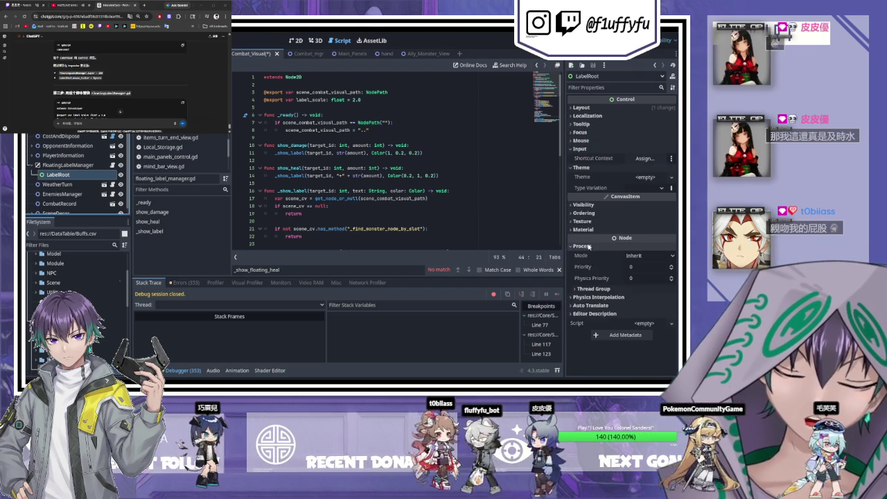
{"action": "left_click", "coordinate": [588, 246]}
{"action": "left_click", "coordinate": [589, 254]}
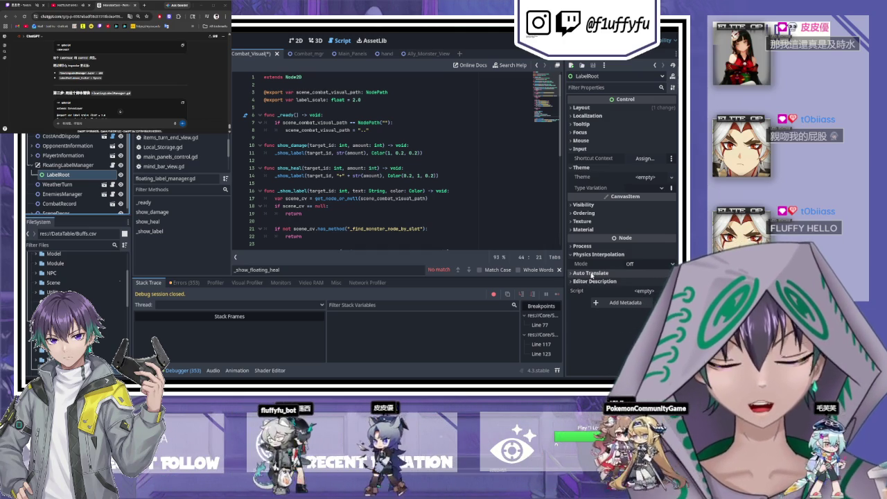
{"action": "left_click", "coordinate": [591, 273]}
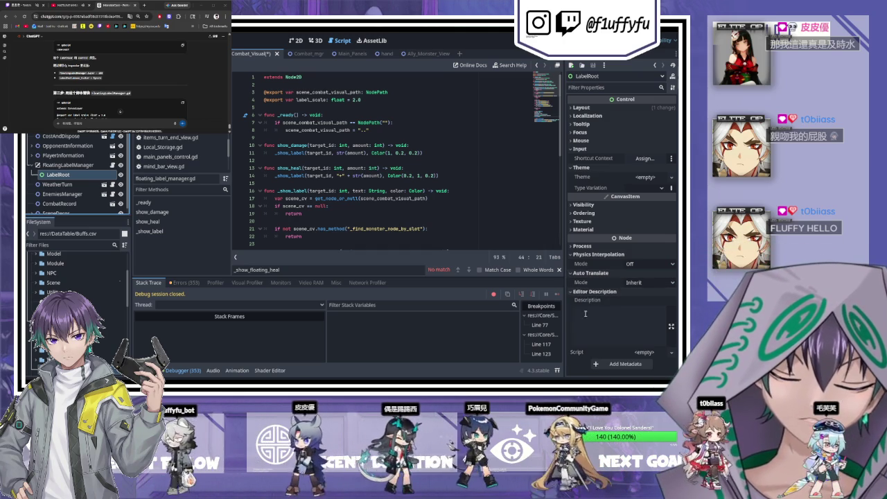
{"action": "left_click", "coordinate": [583, 246]}
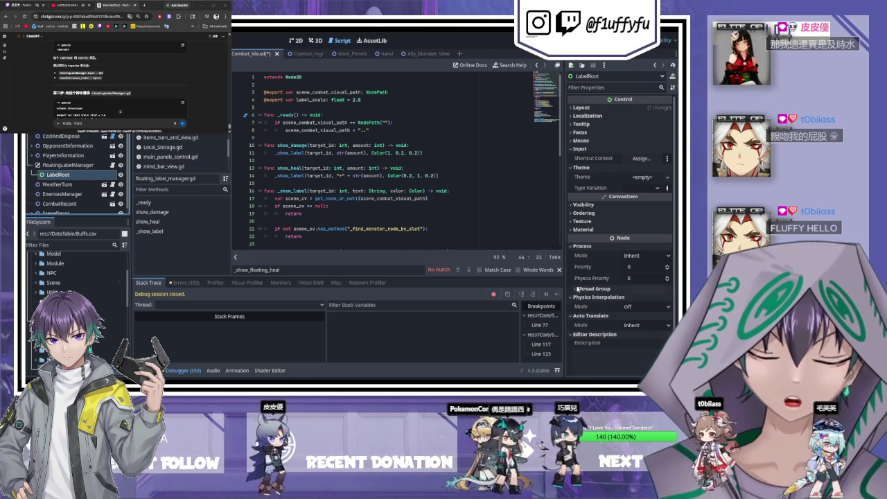
{"action": "left_click", "coordinate": [578, 289]}
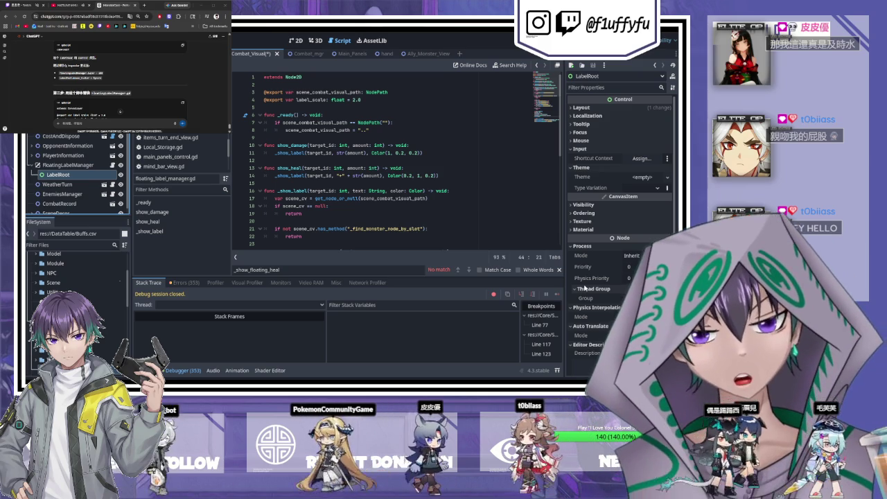
{"action": "left_click", "coordinate": [601, 88]}
Step: Filter the Inspector by 'mouse' and switch LabelRoot's Mouse Filter from Stop to Ignore
{"action": "type", "text": "mouse_"}
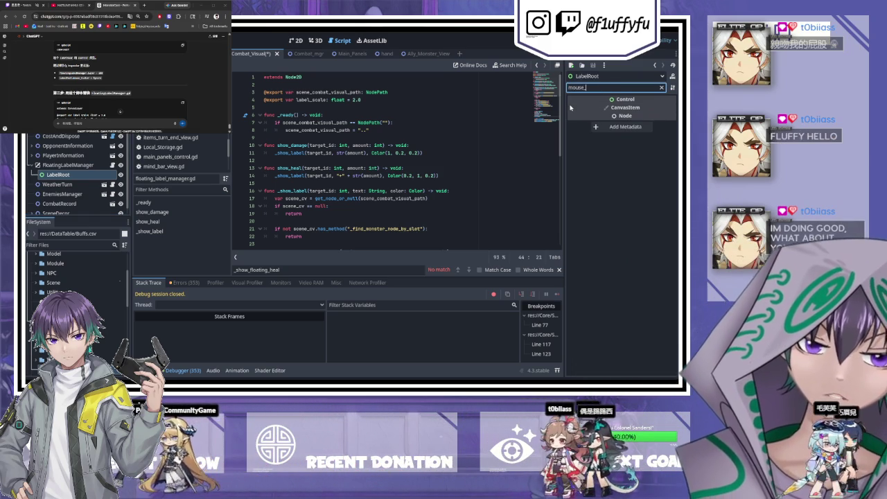
{"action": "key", "text": "BackSpace"}
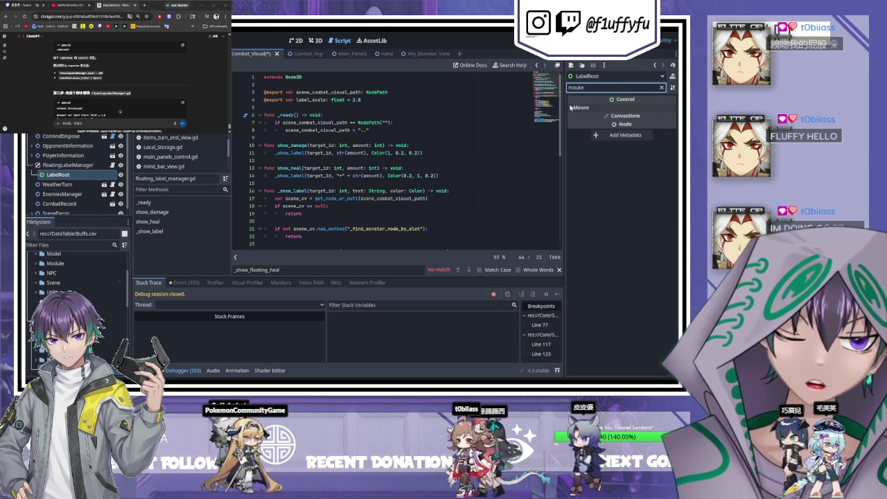
{"action": "left_click", "coordinate": [574, 108]}
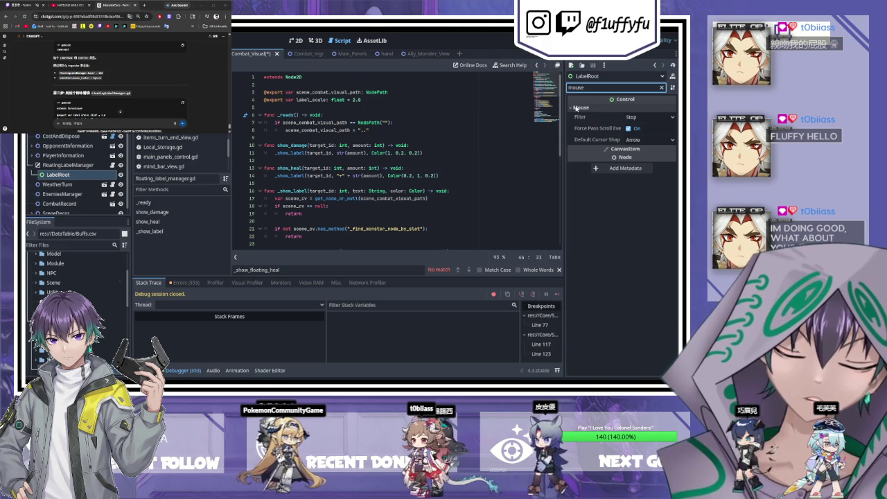
{"action": "left_click", "coordinate": [634, 118]}
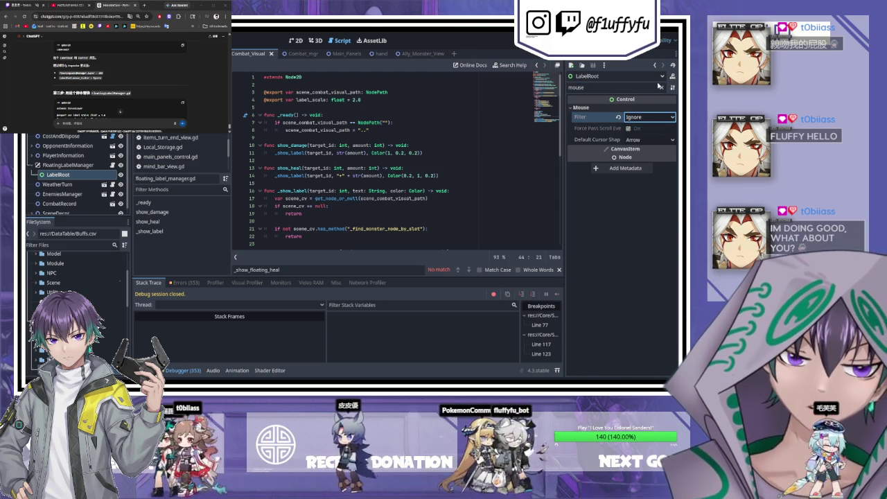
{"action": "left_click", "coordinate": [662, 87]}
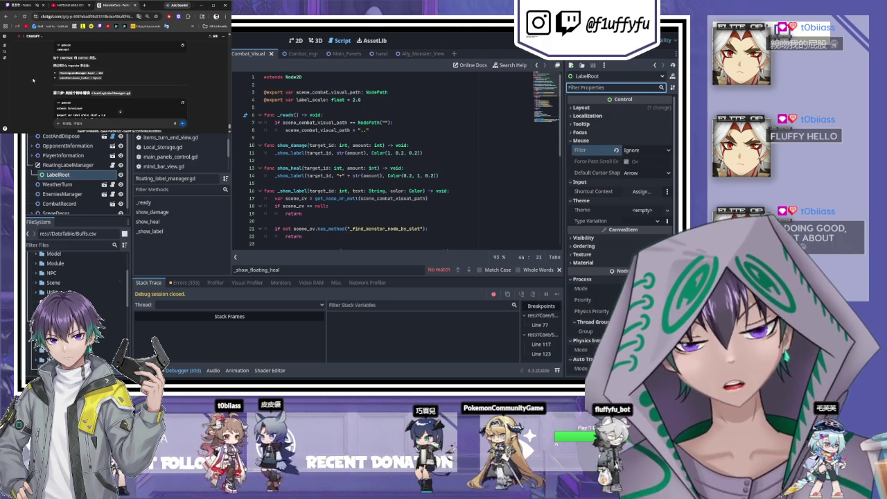
{"action": "scroll", "coordinate": [39, 82], "scroll_direction": "down", "scroll_amount": 5}
{"action": "scroll", "coordinate": [34, 89], "scroll_direction": "up", "scroll_amount": 2}
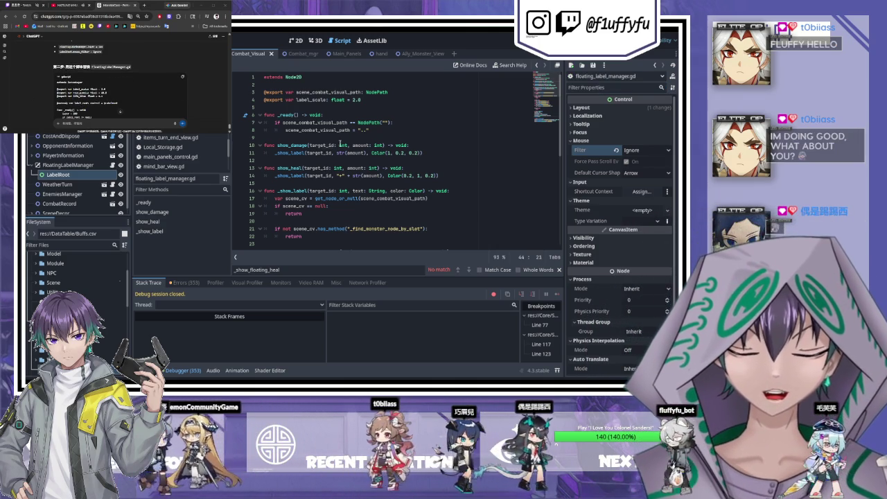
Step: Overwrite floating_label_manager.gd with the pasted LabelRoot-based code and run the project with F5
{"action": "left_click", "coordinate": [340, 144]}
{"action": "key", "text": "ctrl+a"}
{"action": "key", "text": "ctrl+v"}
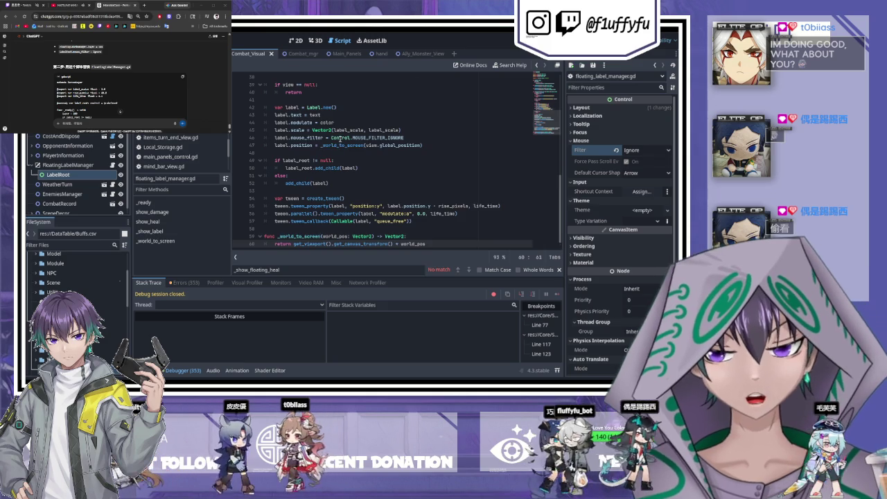
{"action": "scroll", "coordinate": [320, 135], "scroll_direction": "down", "scroll_amount": 9}
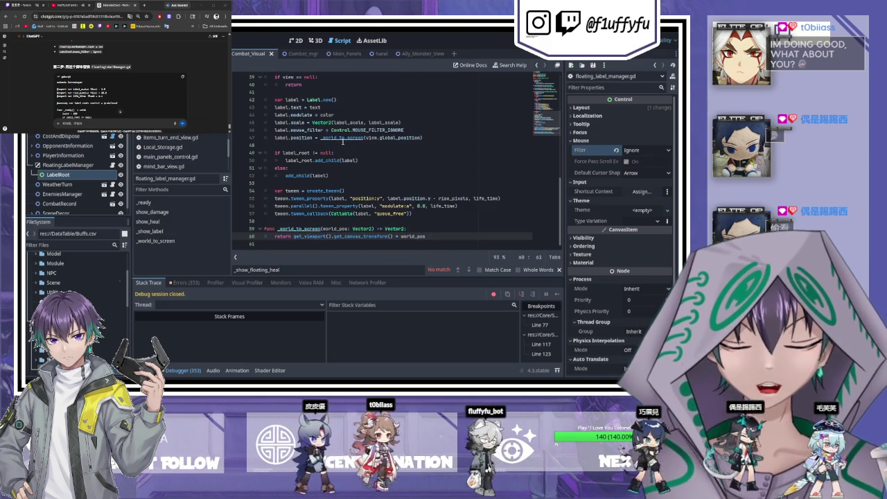
{"action": "scroll", "coordinate": [47, 102], "scroll_direction": "down", "scroll_amount": 5}
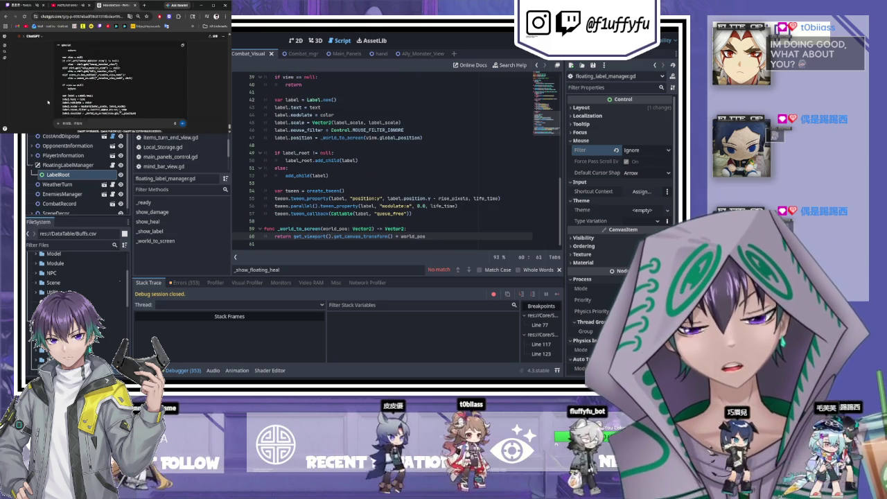
{"action": "scroll", "coordinate": [47, 102], "scroll_direction": "down", "scroll_amount": 2}
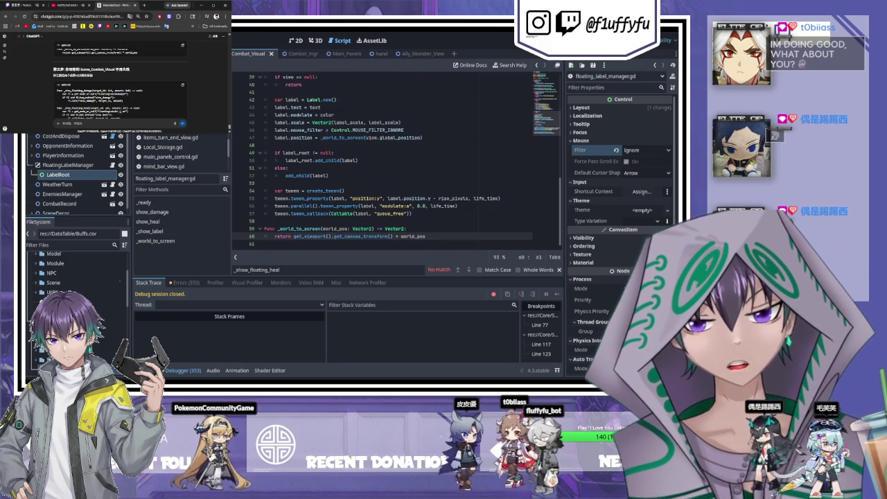
{"action": "scroll", "coordinate": [132, 97], "scroll_direction": "down", "scroll_amount": 3}
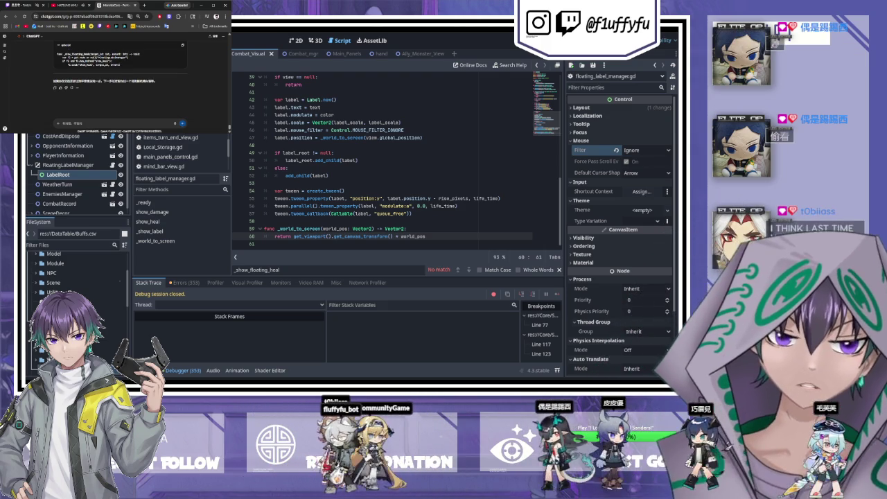
{"action": "key", "text": "F5"}
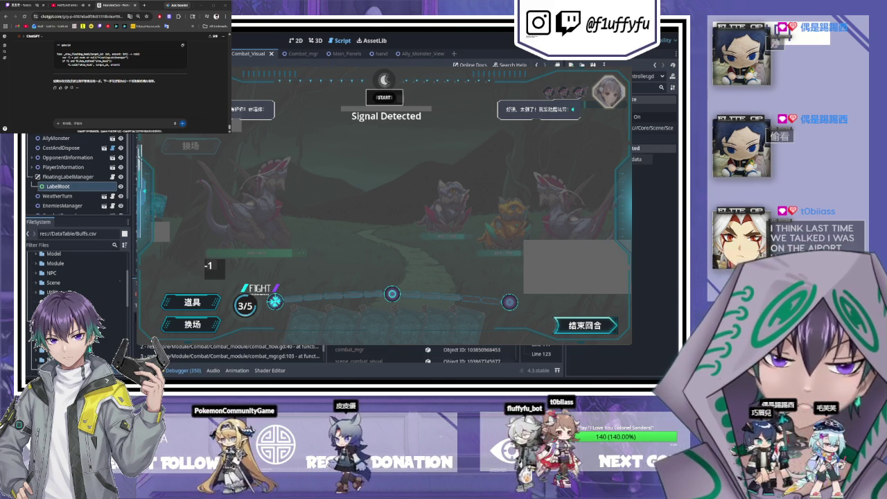
Step: Play the heart and sword cards on enemies, then stop the game with F8
{"action": "mouse_move", "coordinate": [340, 284]}
{"action": "left_mouse_down"}
{"action": "mouse_move", "coordinate": [221, 210]}
{"action": "mouse_move", "coordinate": [239, 203]}
{"action": "left_mouse_up"}
{"action": "mouse_move", "coordinate": [478, 312]}
{"action": "left_mouse_down"}
{"action": "mouse_move", "coordinate": [480, 298]}
{"action": "mouse_move", "coordinate": [399, 189]}
{"action": "left_mouse_up"}
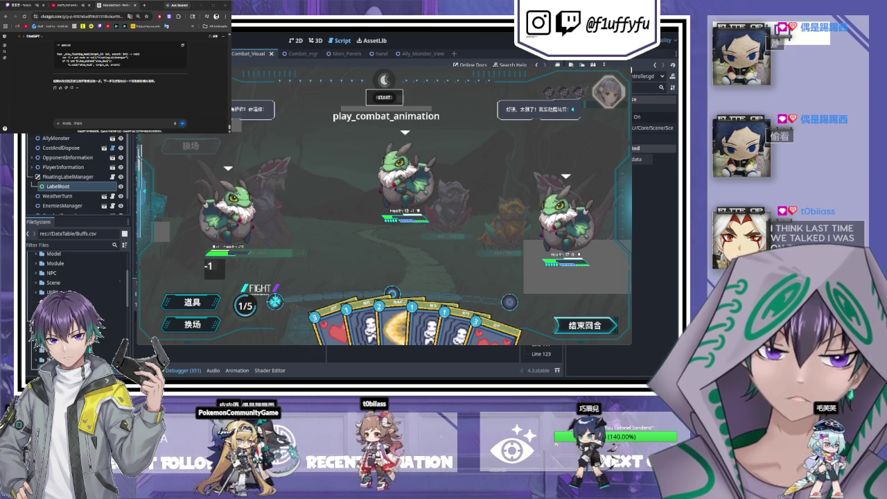
{"action": "key", "text": "F8"}
{"action": "left_click", "coordinate": [63, 123]}
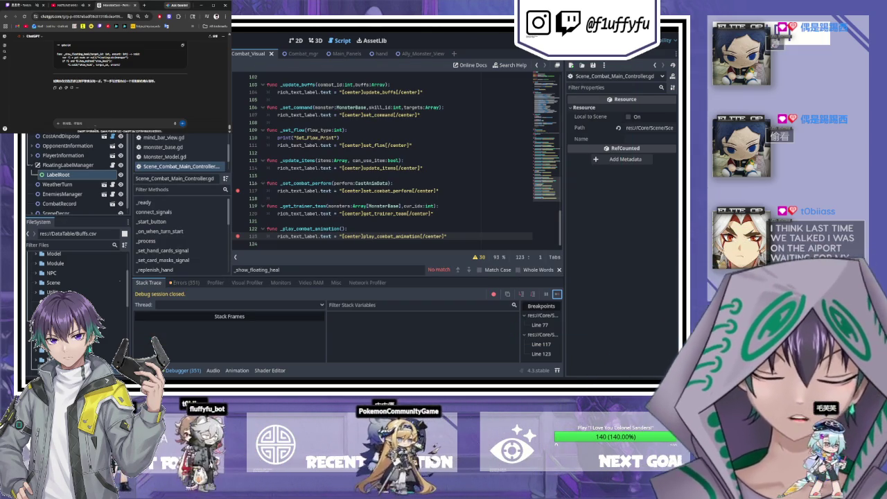
Step: Type a Chinese follow-up question in ChatGPT, adding a second line with pasted text, unsent
{"action": "type", "text": "你现在在做什么"}
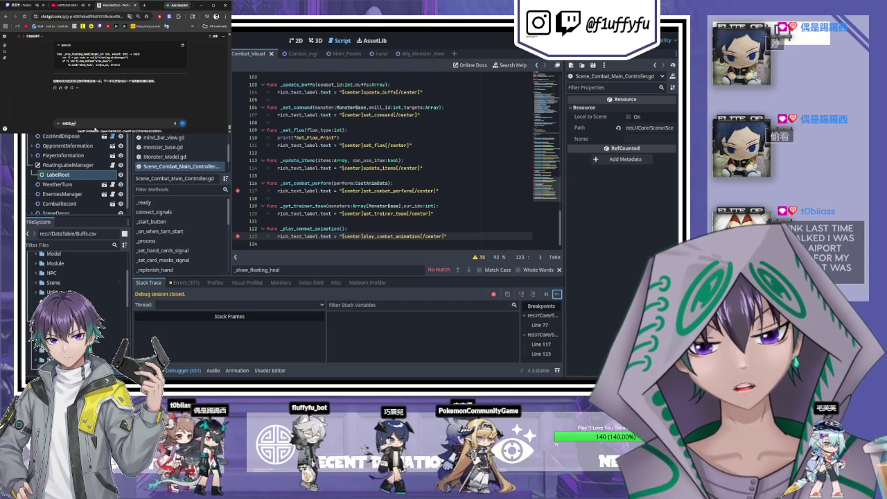
{"action": "type", "text": "呢"}
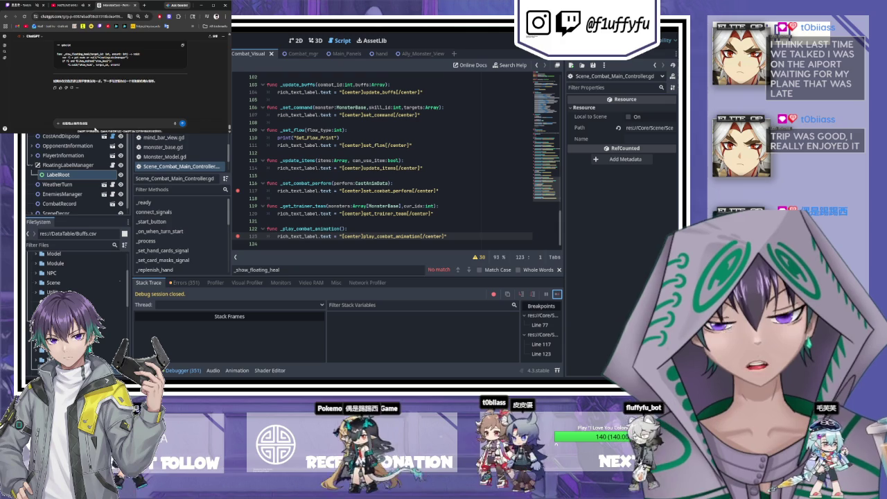
{"action": "type", "text": "zhege"}
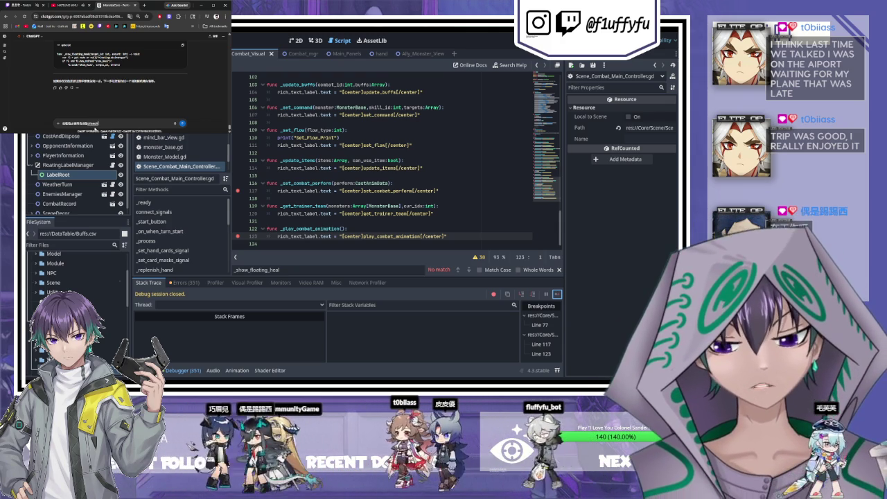
{"action": "type", "text": "zhong"}
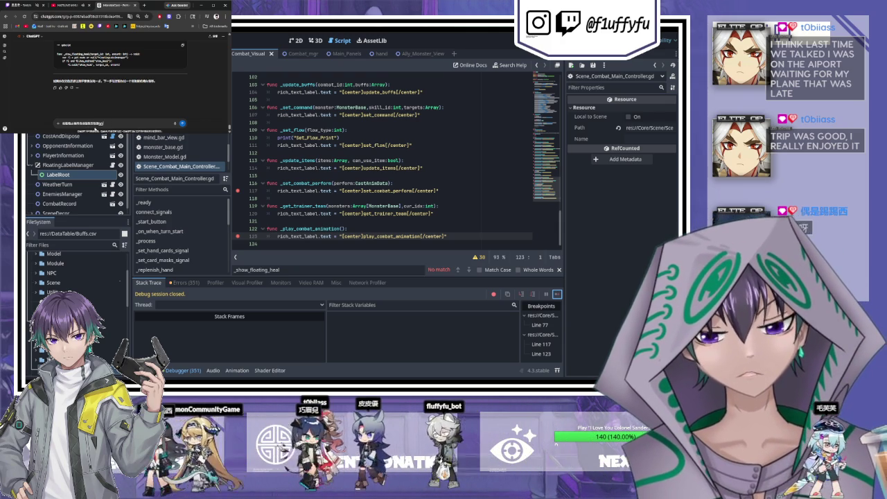
{"action": "key", "text": "space"}
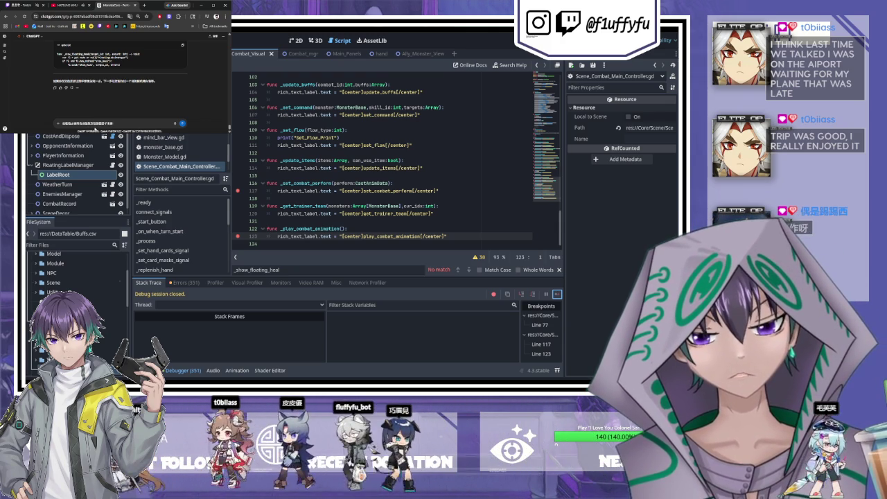
{"action": "type", "text": "gai"}
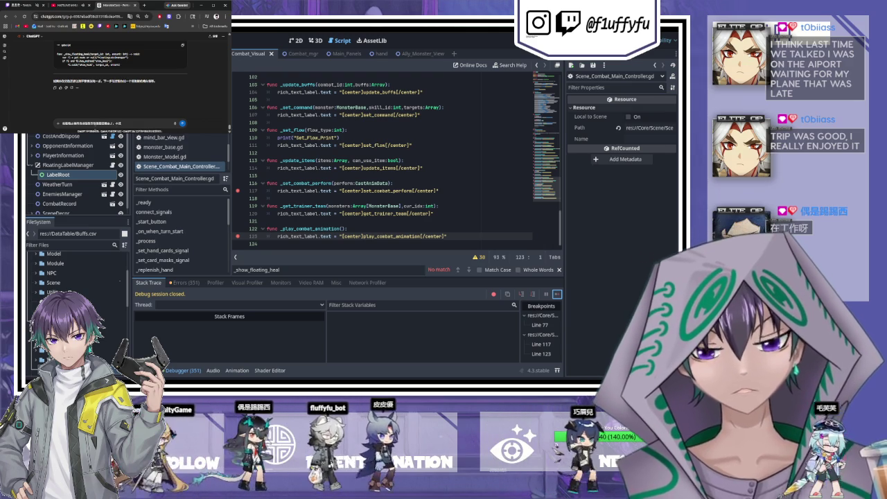
{"action": "type", "text": "bian"}
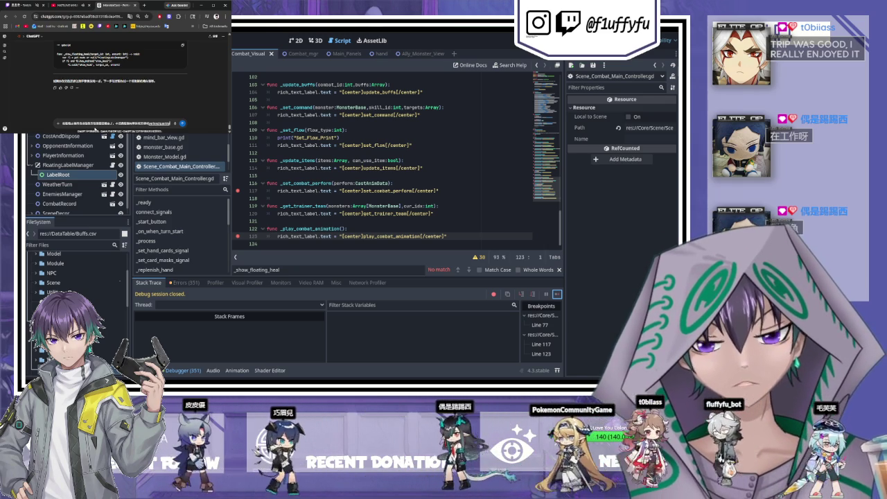
{"action": "key", "text": "shift+Return"}
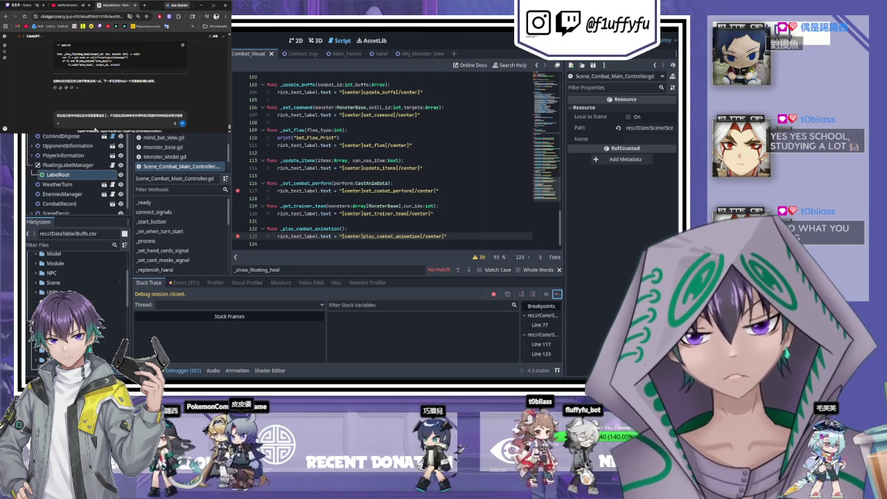
{"action": "key", "text": "ctrl+v"}
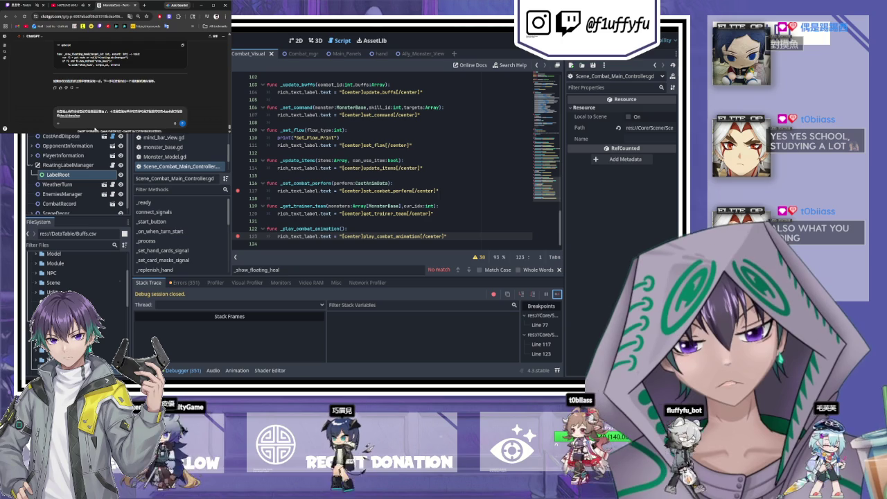
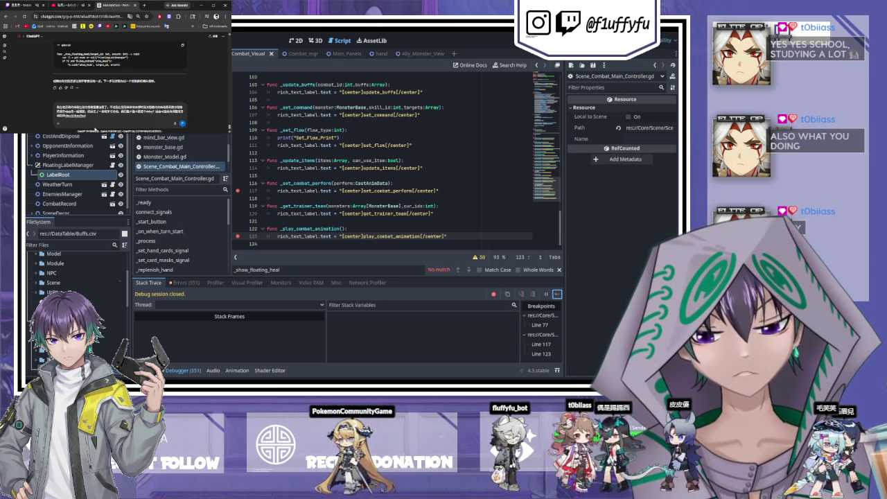
Step: Send the question to the chat assistant, then switch the editor to items_turn_end_view.gd
{"action": "type", "text": "干什么"}
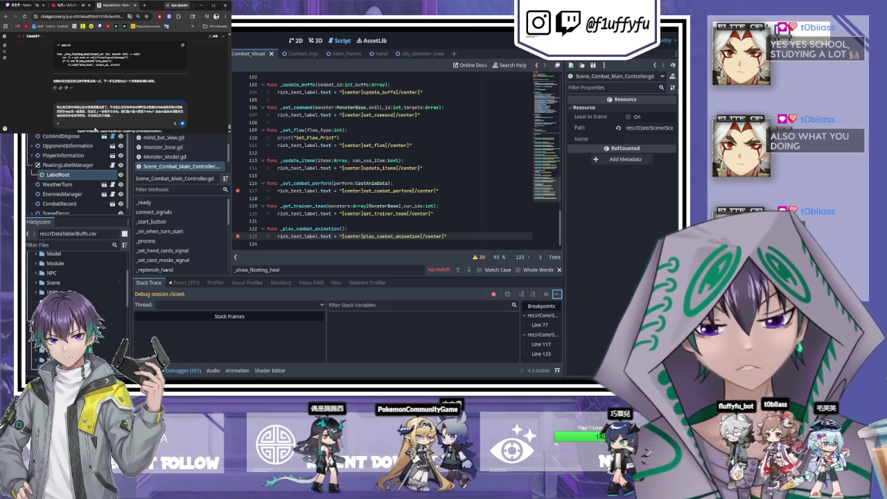
{"action": "key", "text": "Return"}
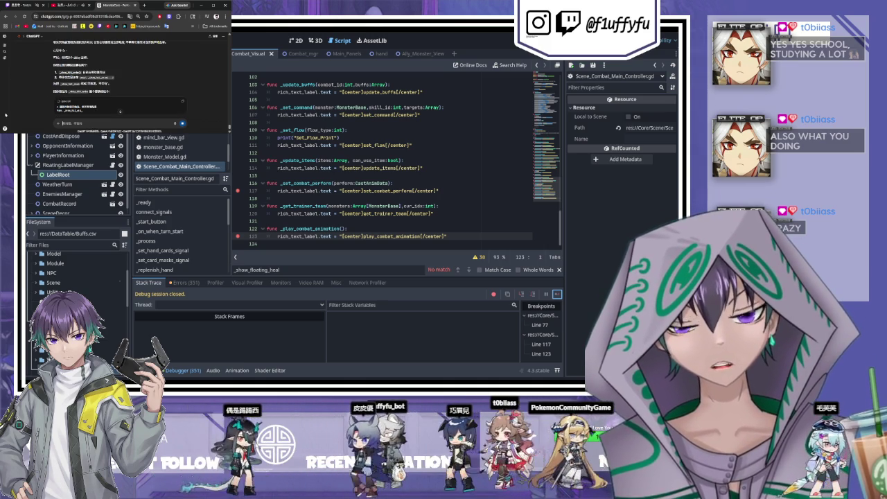
{"action": "left_click", "coordinate": [332, 176]}
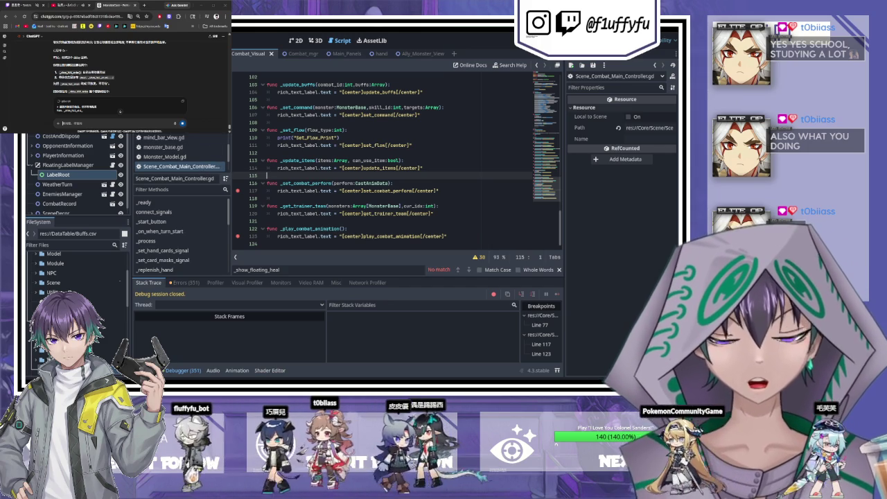
{"action": "key", "text": "alt+Left"}
{"action": "scroll", "coordinate": [180, 153], "scroll_direction": "up", "scroll_amount": 4}
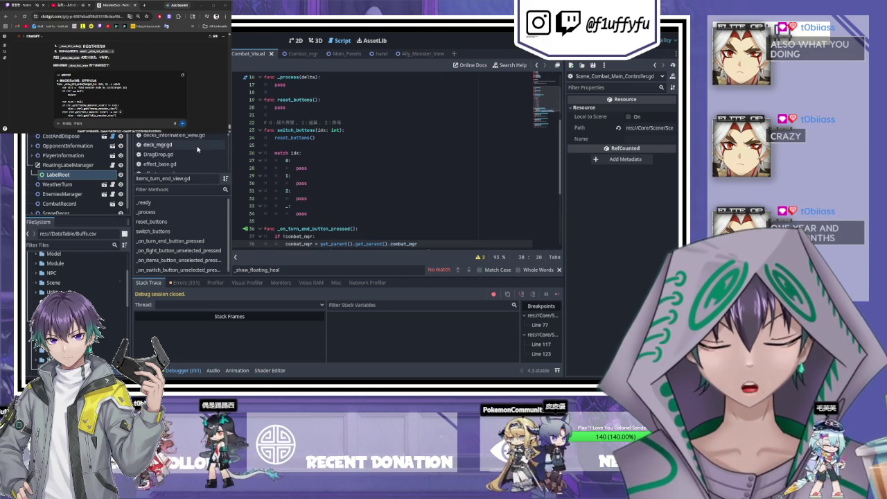
Step: Find scene_combat_visual.gd in the Scripts list and open it
{"action": "scroll", "coordinate": [198, 148], "scroll_direction": "up", "scroll_amount": 2}
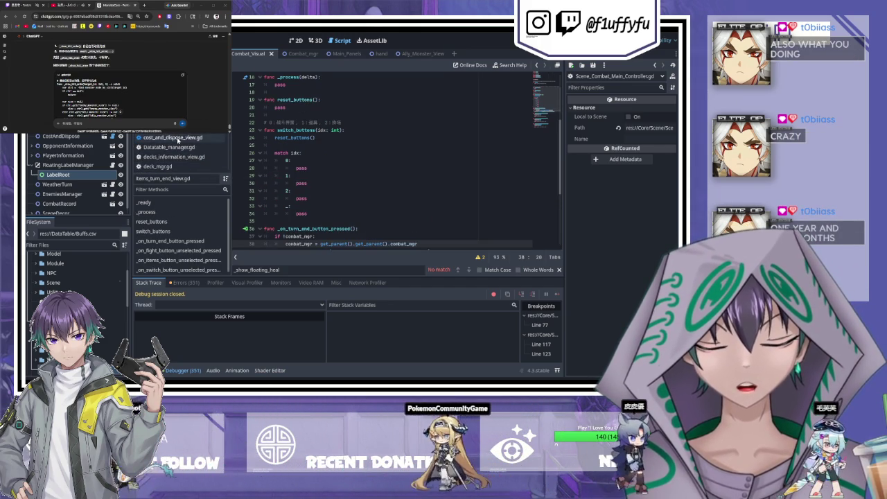
{"action": "scroll", "coordinate": [197, 146], "scroll_direction": "up", "scroll_amount": 2}
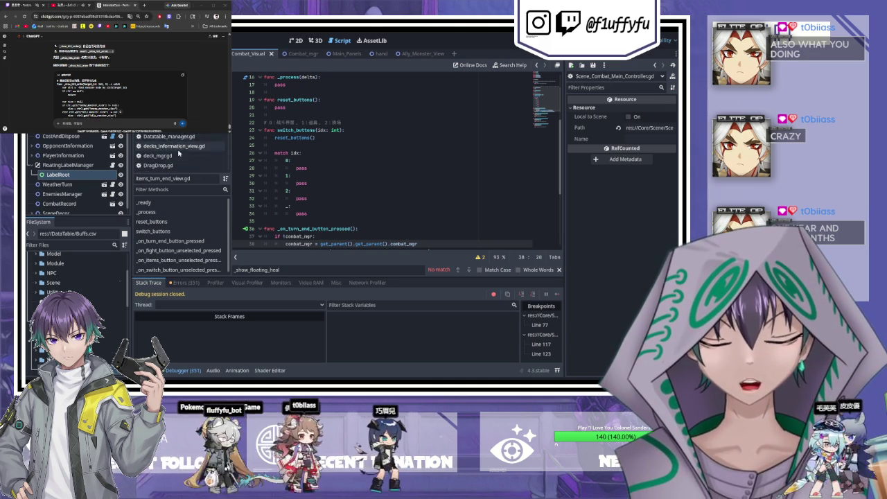
{"action": "scroll", "coordinate": [195, 162], "scroll_direction": "down", "scroll_amount": 5}
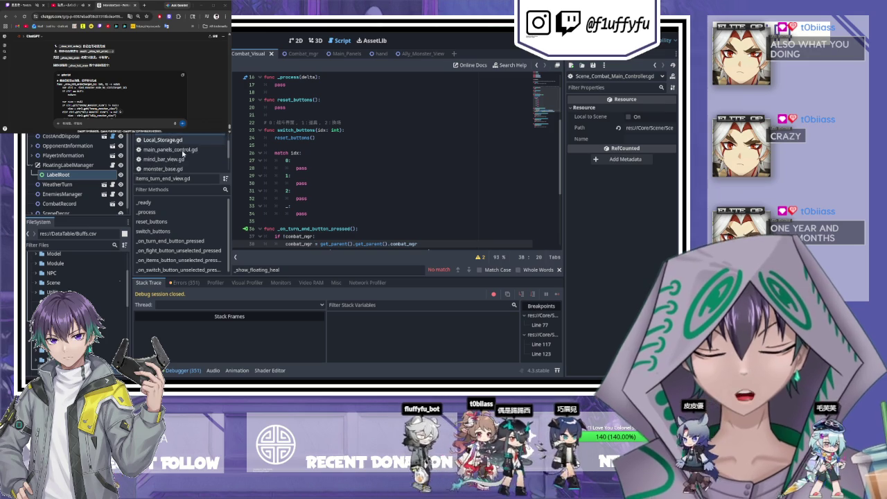
{"action": "scroll", "coordinate": [188, 156], "scroll_direction": "down", "scroll_amount": 3}
{"action": "scroll", "coordinate": [176, 156], "scroll_direction": "down", "scroll_amount": 1}
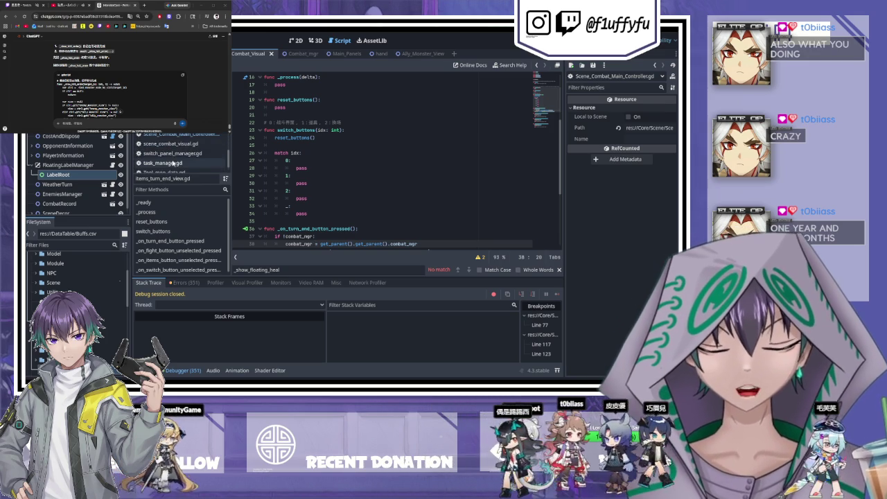
{"action": "left_click", "coordinate": [155, 144]}
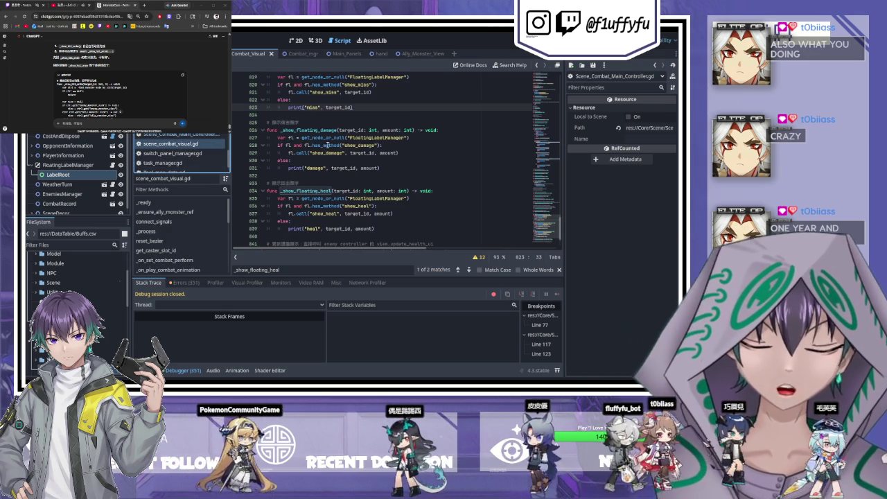
Step: Unfold _show_hit_anim and paste in new code that plays the monster's hurt animation without waiting
{"action": "scroll", "coordinate": [331, 145], "scroll_direction": "up", "scroll_amount": 1}
{"action": "left_click", "coordinate": [330, 115]}
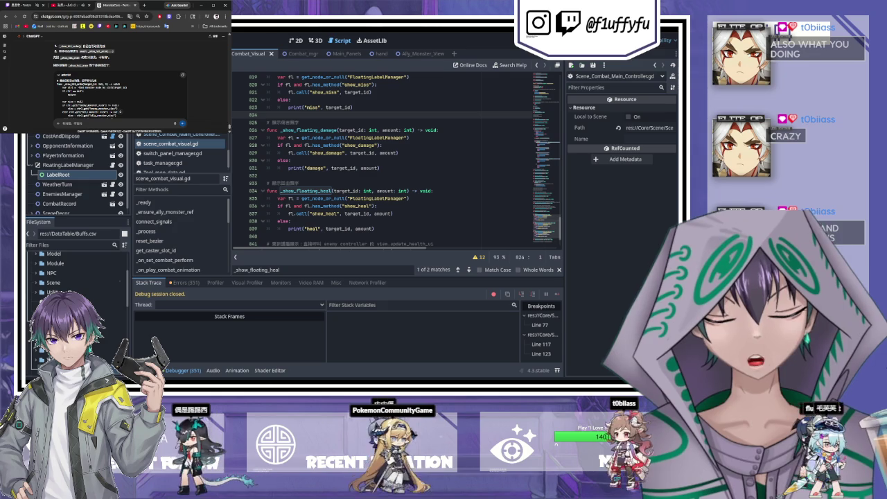
{"action": "left_click", "coordinate": [343, 183]}
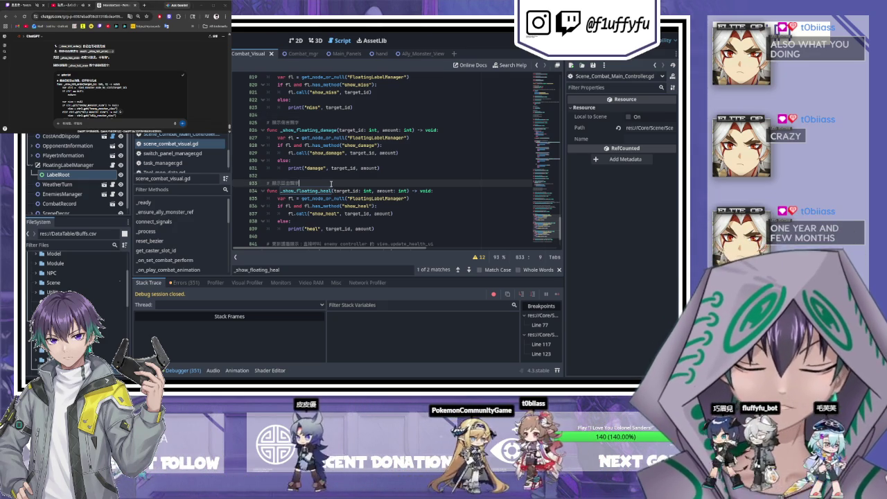
{"action": "scroll", "coordinate": [343, 188], "scroll_direction": "up", "scroll_amount": 2}
{"action": "scroll", "coordinate": [343, 188], "scroll_direction": "up", "scroll_amount": 2}
{"action": "left_click", "coordinate": [264, 138]}
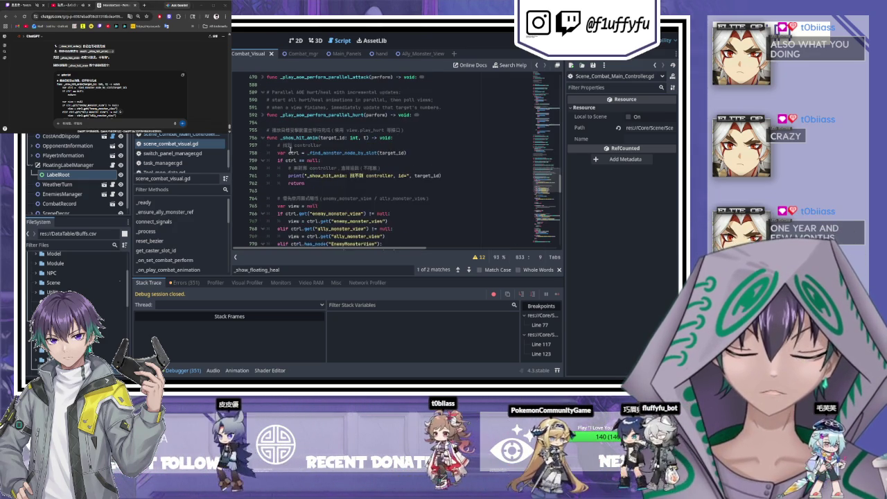
{"action": "scroll", "coordinate": [337, 175], "scroll_direction": "down", "scroll_amount": 6}
{"action": "scroll", "coordinate": [336, 174], "scroll_direction": "down", "scroll_amount": 10}
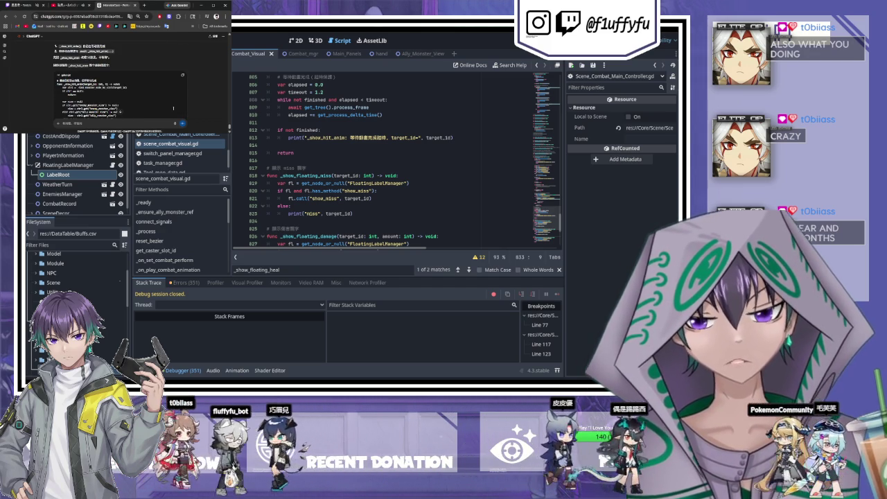
{"action": "mouse_move", "coordinate": [290, 201]}
{"action": "left_mouse_down"}
{"action": "mouse_move", "coordinate": [290, 143]}
{"action": "mouse_move", "coordinate": [253, 118]}
{"action": "left_mouse_up"}
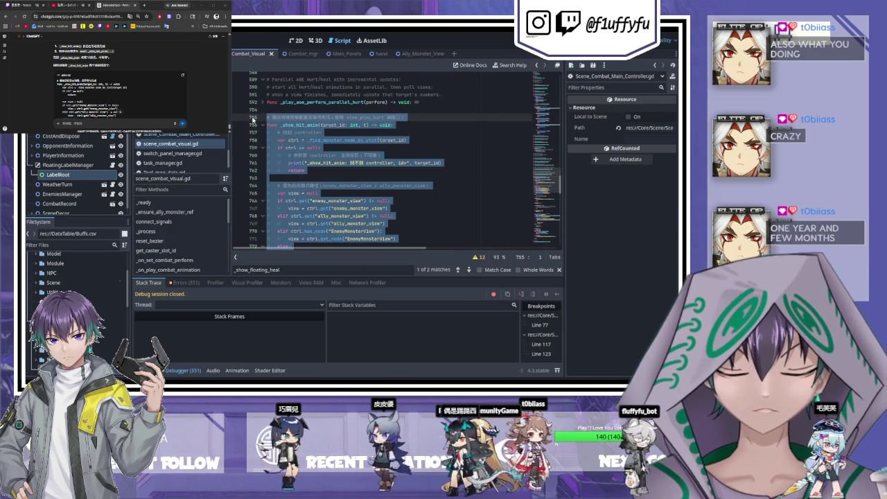
{"action": "key", "text": "ctrl+v"}
{"action": "scroll", "coordinate": [399, 250], "scroll_direction": "left", "scroll_amount": 1}
{"action": "scroll", "coordinate": [312, 196], "scroll_direction": "up", "scroll_amount": 10}
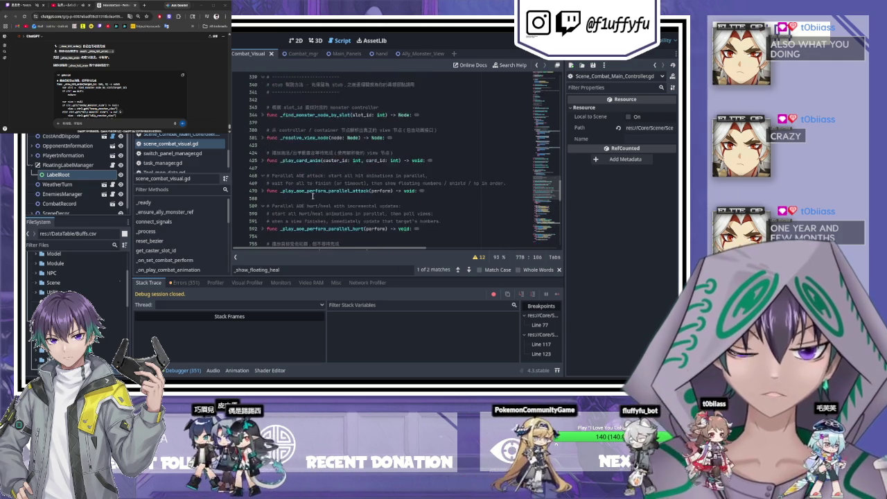
Step: Browse scene_combat_visual.gd to locate where _show_hit_anim is called
{"action": "scroll", "coordinate": [312, 196], "scroll_direction": "down", "scroll_amount": 5}
{"action": "left_click", "coordinate": [393, 137]}
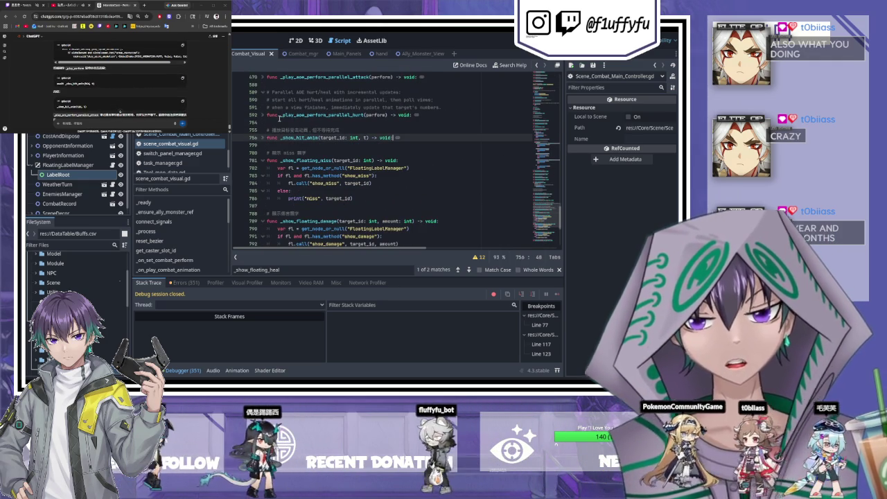
{"action": "scroll", "coordinate": [280, 118], "scroll_direction": "up", "scroll_amount": 4}
{"action": "scroll", "coordinate": [276, 138], "scroll_direction": "up", "scroll_amount": 10}
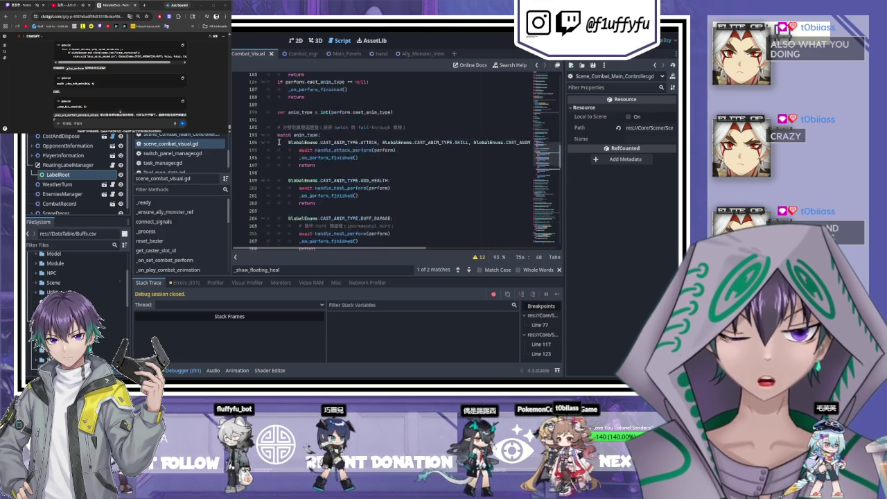
{"action": "scroll", "coordinate": [279, 142], "scroll_direction": "up", "scroll_amount": 8}
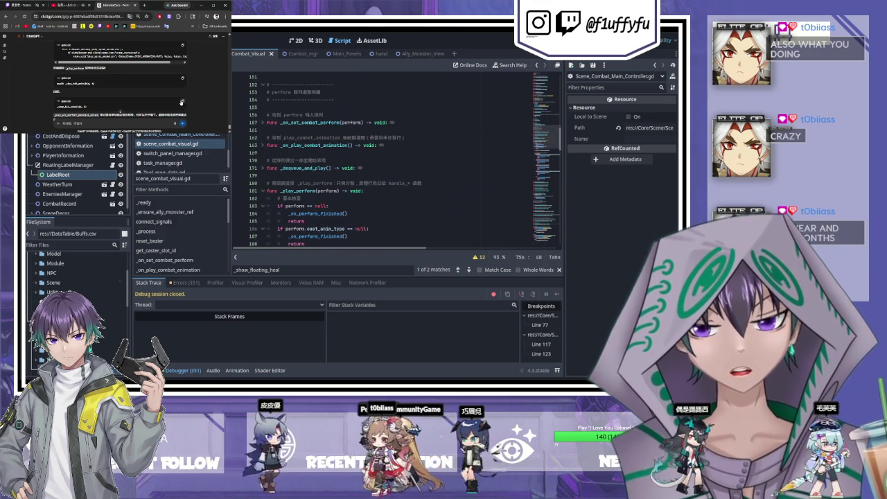
{"action": "scroll", "coordinate": [396, 160], "scroll_direction": "down", "scroll_amount": 12}
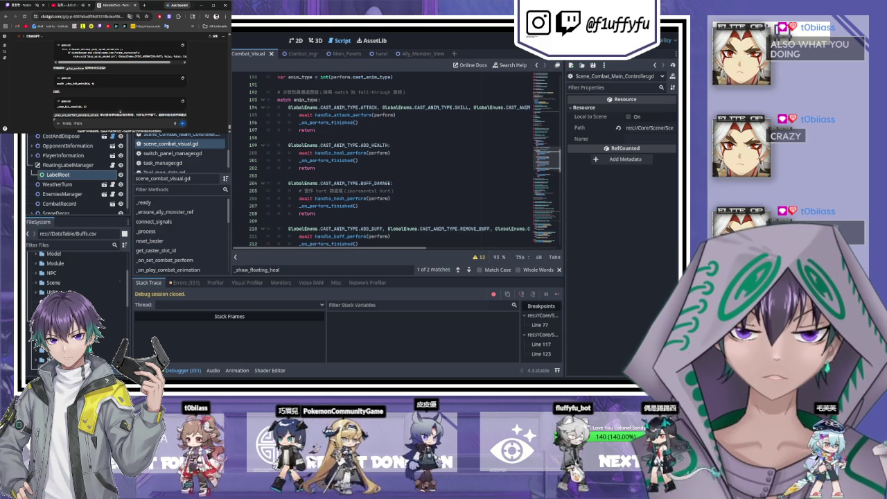
{"action": "scroll", "coordinate": [396, 159], "scroll_direction": "down", "scroll_amount": 2}
{"action": "scroll", "coordinate": [395, 159], "scroll_direction": "up", "scroll_amount": 5}
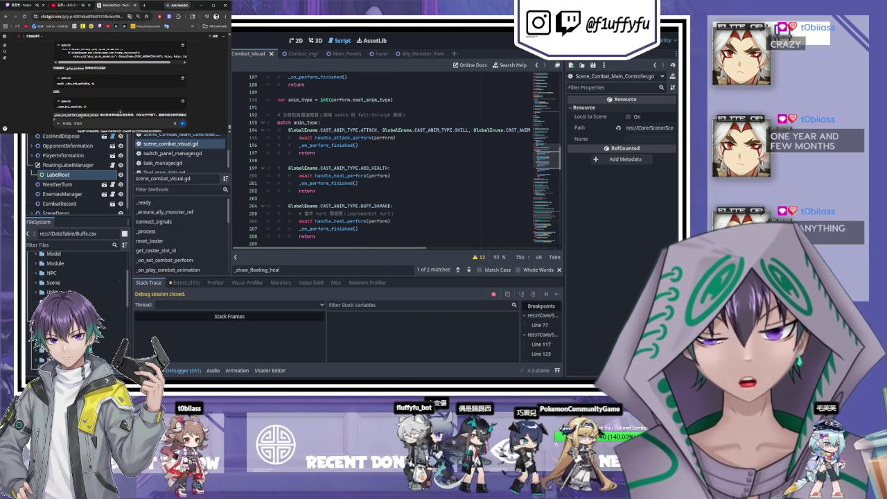
{"action": "scroll", "coordinate": [395, 160], "scroll_direction": "up", "scroll_amount": 3}
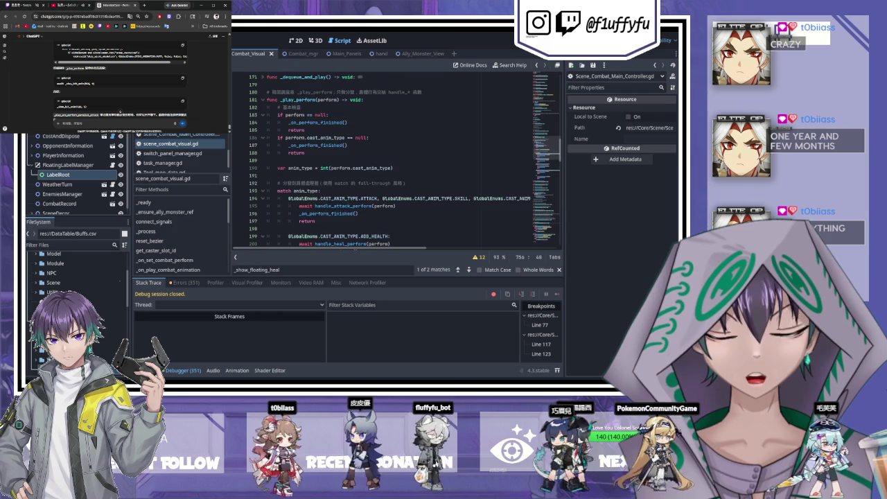
{"action": "scroll", "coordinate": [395, 159], "scroll_direction": "down", "scroll_amount": 5}
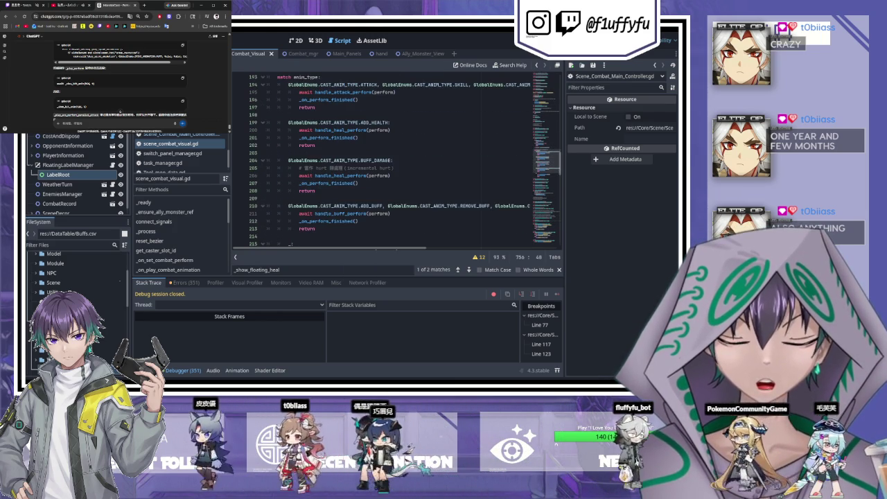
{"action": "scroll", "coordinate": [395, 159], "scroll_direction": "down", "scroll_amount": 2}
{"action": "scroll", "coordinate": [308, 171], "scroll_direction": "down", "scroll_amount": 1}
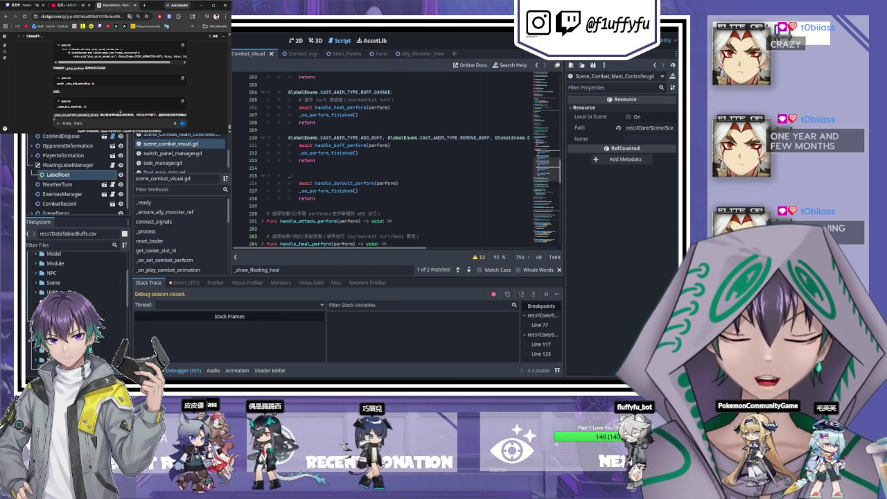
{"action": "left_click", "coordinate": [307, 173]}
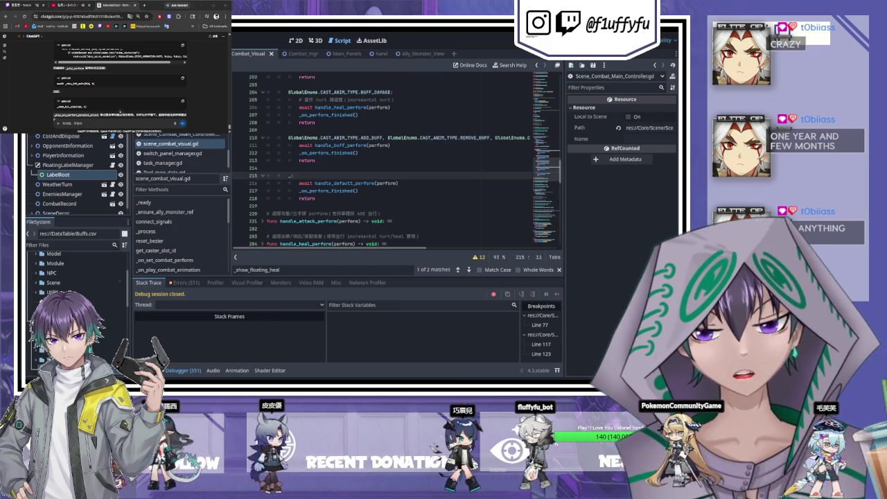
{"action": "scroll", "coordinate": [269, 140], "scroll_direction": "up", "scroll_amount": 4}
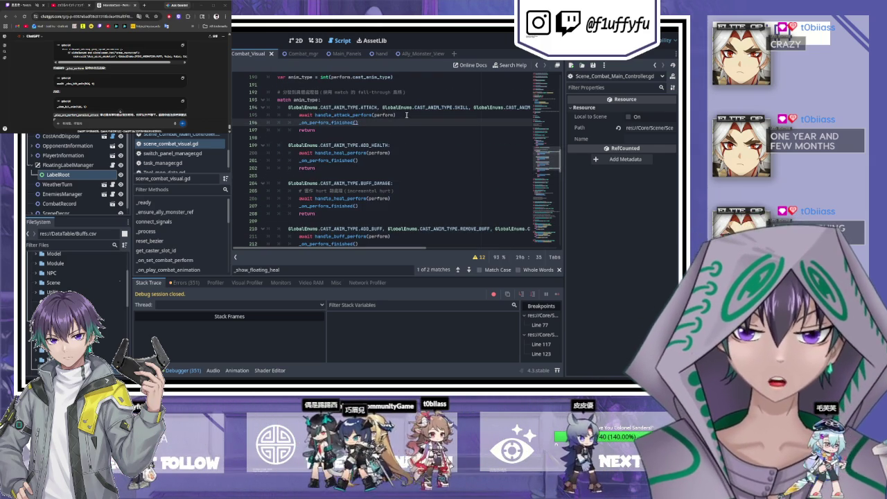
{"action": "scroll", "coordinate": [407, 115], "scroll_direction": "up", "scroll_amount": 4}
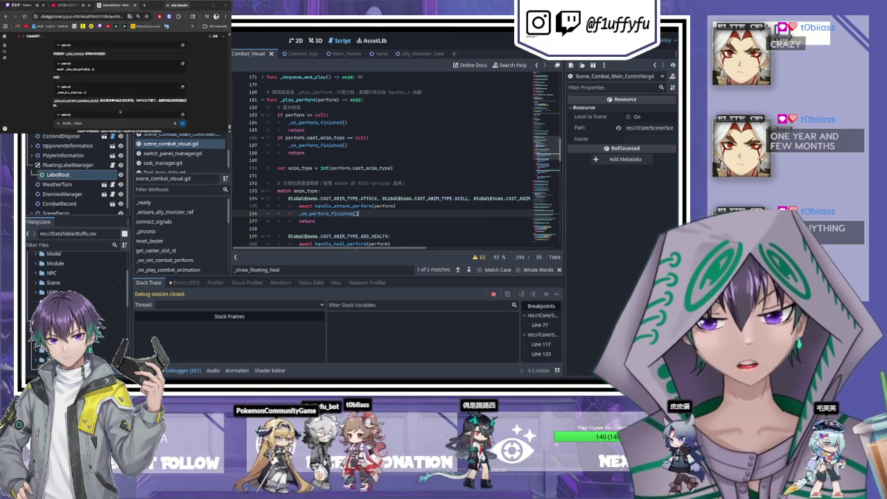
{"action": "left_click", "coordinate": [385, 168]}
{"action": "scroll", "coordinate": [382, 169], "scroll_direction": "down", "scroll_amount": 2}
{"action": "scroll", "coordinate": [416, 225], "scroll_direction": "down", "scroll_amount": 8}
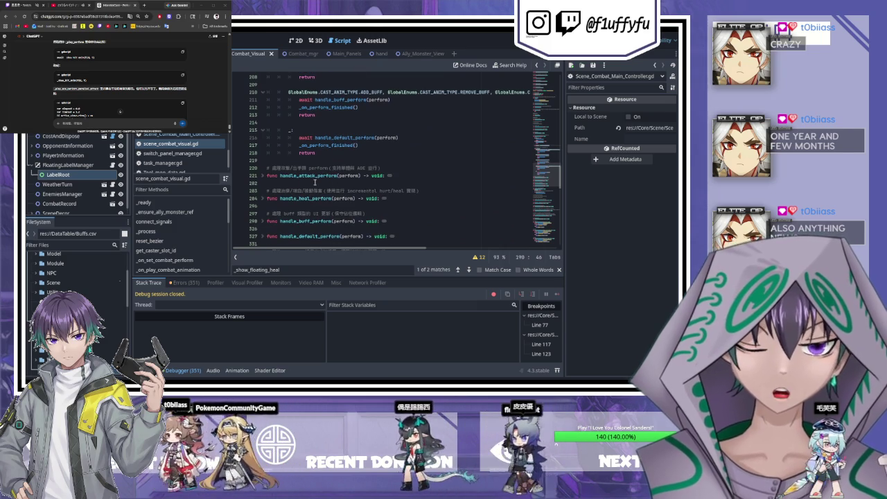
Step: Unfold handle_attack_perform and select the await _show_hit_anim(tid, t) call on line 261
{"action": "left_click", "coordinate": [262, 176]}
{"action": "scroll", "coordinate": [258, 178], "scroll_direction": "down", "scroll_amount": 1}
{"action": "scroll", "coordinate": [259, 178], "scroll_direction": "down", "scroll_amount": 2}
{"action": "left_click", "coordinate": [330, 192]}
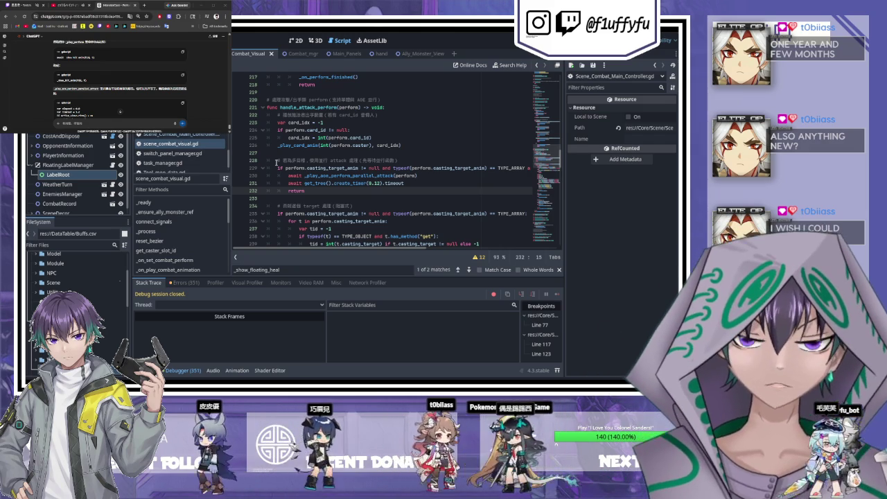
{"action": "scroll", "coordinate": [276, 163], "scroll_direction": "down", "scroll_amount": 4}
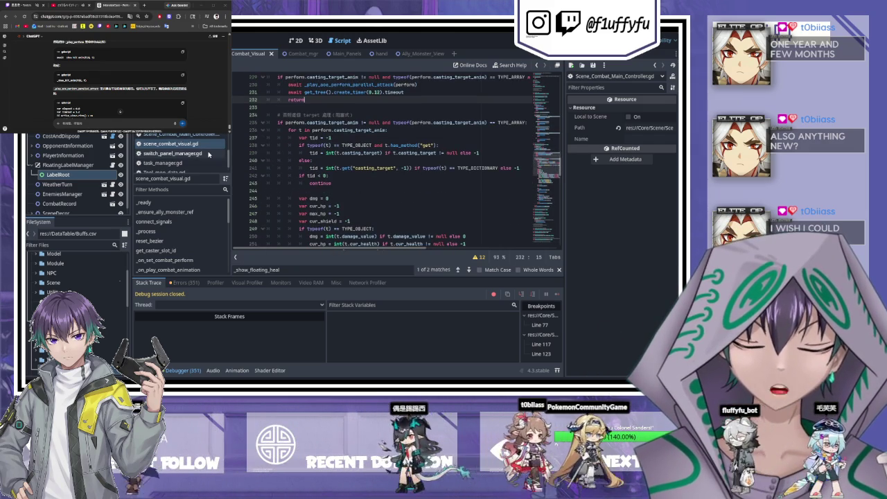
{"action": "scroll", "coordinate": [363, 164], "scroll_direction": "down", "scroll_amount": 6}
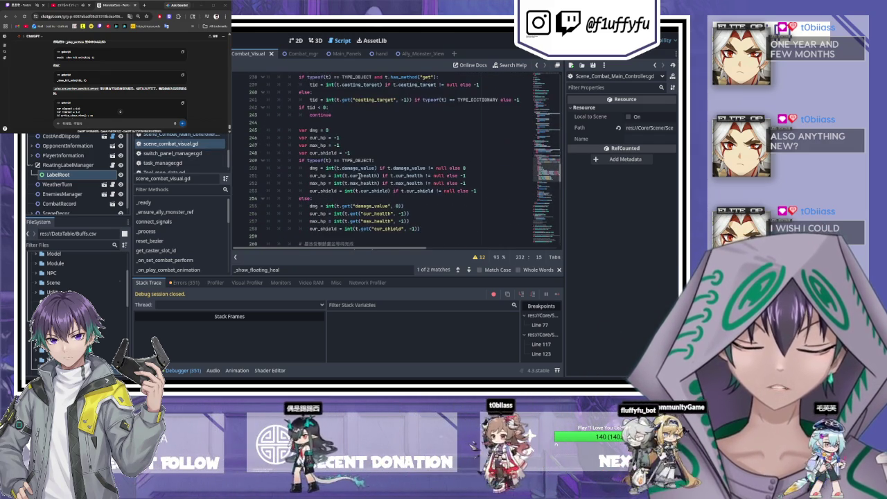
{"action": "scroll", "coordinate": [368, 172], "scroll_direction": "down", "scroll_amount": 1}
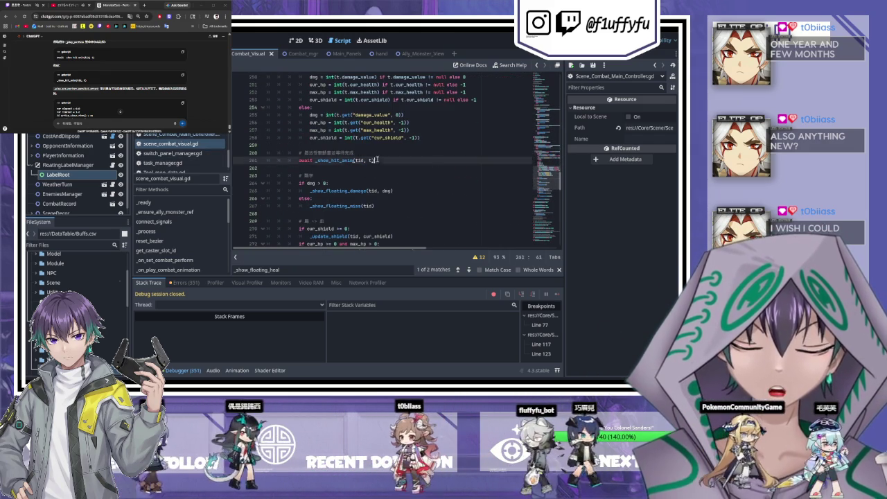
{"action": "left_click_drag", "start_coordinate": [380, 160], "coordinate": [299, 160]}
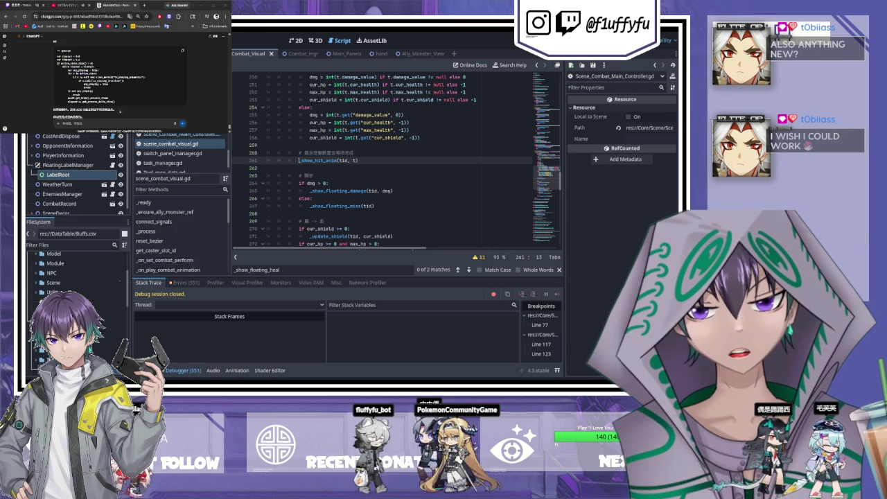
{"action": "scroll", "coordinate": [388, 159], "scroll_direction": "down", "scroll_amount": 5}
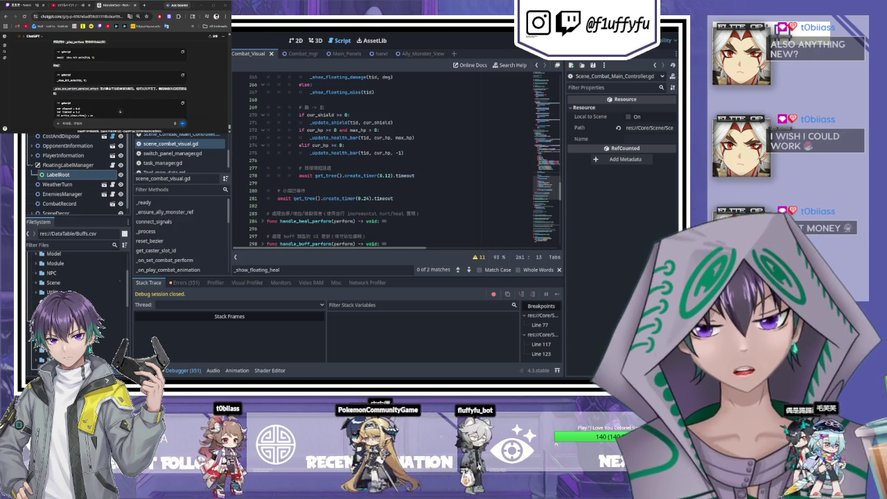
Step: Unfold _play_aoe_perform_parallel_attack and select its 1.2-second-timeout active-views wait loop (lines 525–542)
{"action": "scroll", "coordinate": [389, 155], "scroll_direction": "down", "scroll_amount": 3}
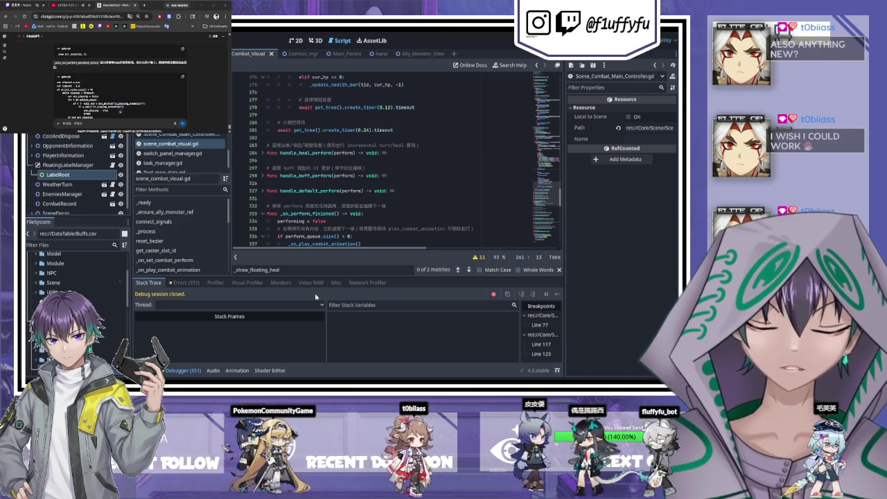
{"action": "scroll", "coordinate": [339, 160], "scroll_direction": "down", "scroll_amount": 7}
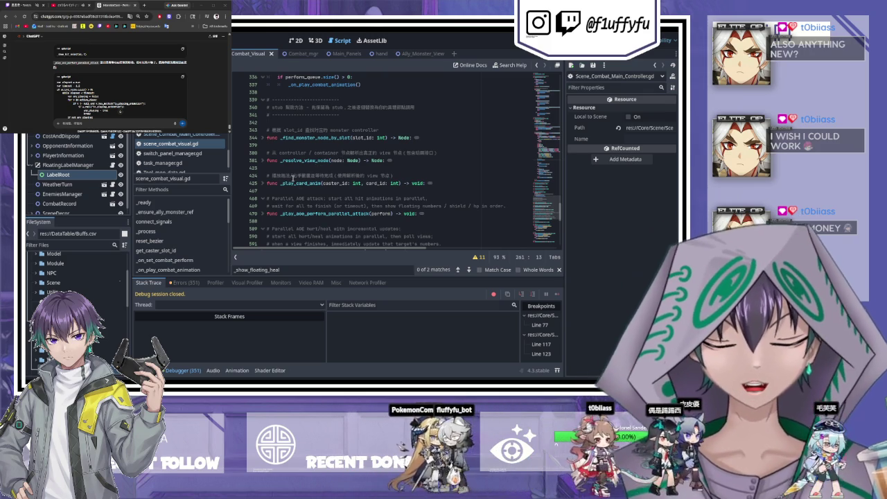
{"action": "scroll", "coordinate": [274, 206], "scroll_direction": "down", "scroll_amount": 1}
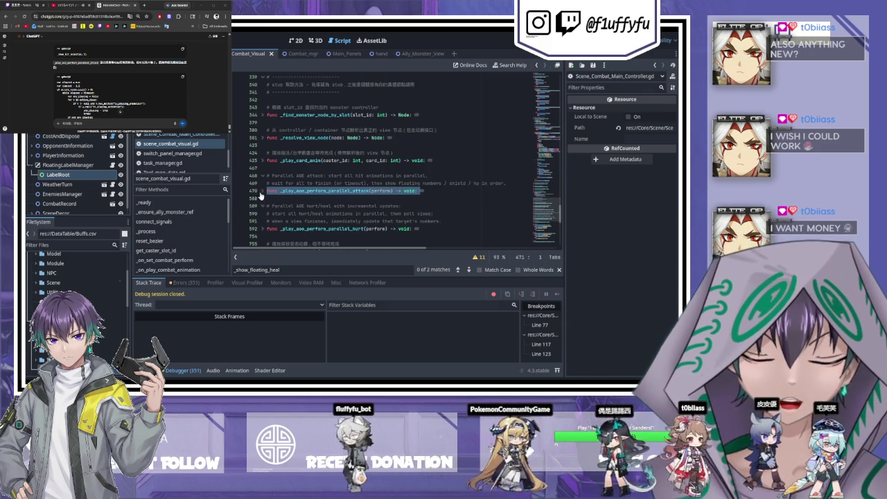
{"action": "left_click", "coordinate": [262, 191]}
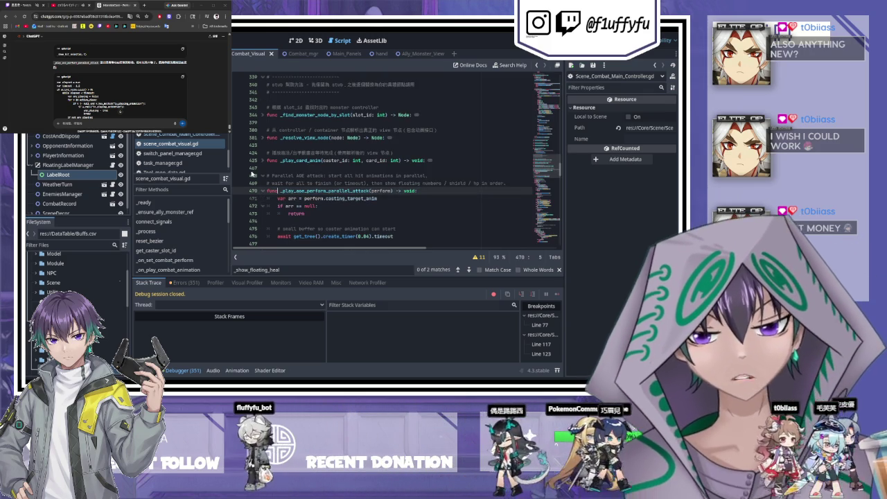
{"action": "scroll", "coordinate": [254, 174], "scroll_direction": "down", "scroll_amount": 1}
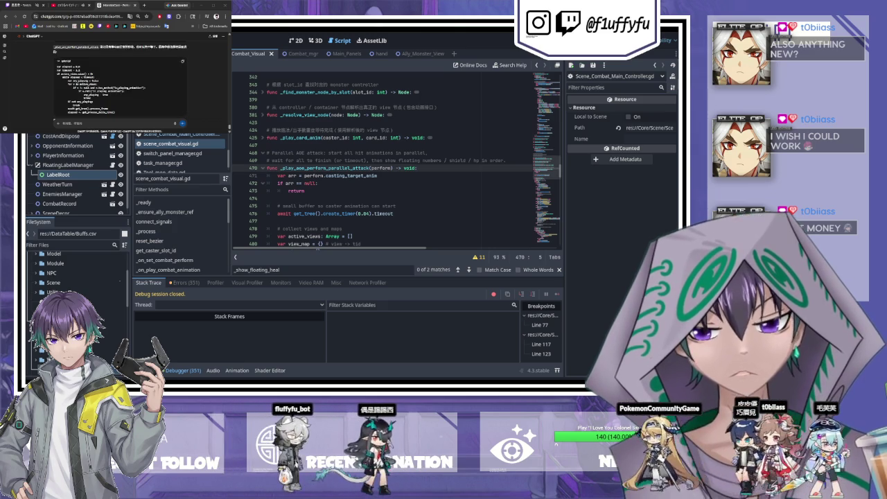
{"action": "scroll", "coordinate": [300, 146], "scroll_direction": "down", "scroll_amount": 15}
{"action": "scroll", "coordinate": [300, 146], "scroll_direction": "down", "scroll_amount": 8}
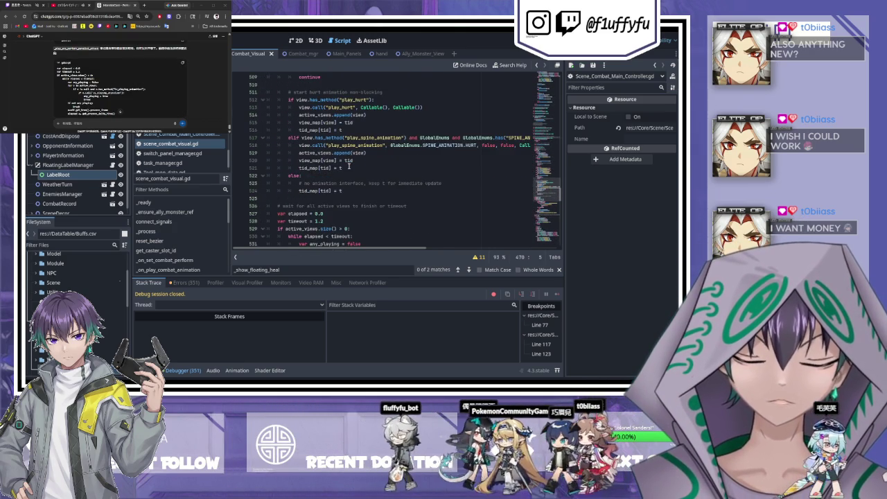
{"action": "scroll", "coordinate": [349, 166], "scroll_direction": "down", "scroll_amount": 1}
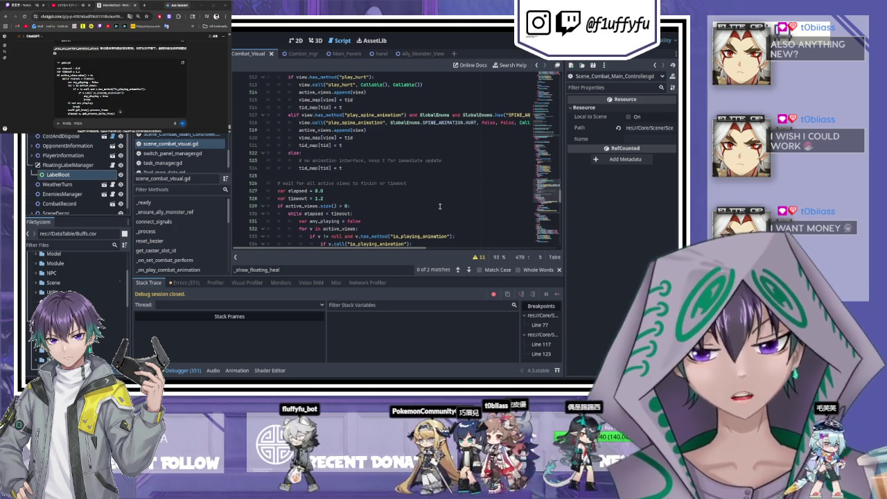
{"action": "scroll", "coordinate": [305, 171], "scroll_direction": "down", "scroll_amount": 1}
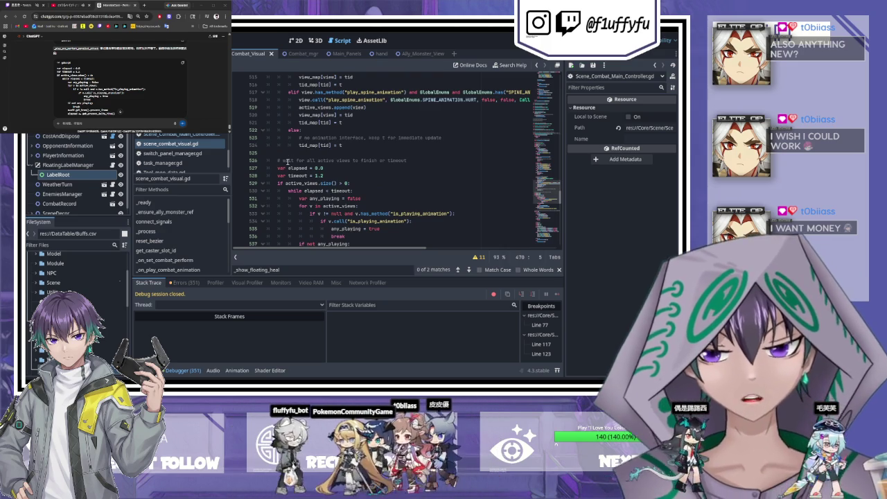
{"action": "mouse_move", "coordinate": [278, 154]}
{"action": "left_mouse_down"}
{"action": "mouse_move", "coordinate": [388, 173]}
{"action": "mouse_move", "coordinate": [416, 218]}
{"action": "mouse_move", "coordinate": [446, 204]}
{"action": "mouse_move", "coordinate": [460, 182]}
{"action": "mouse_move", "coordinate": [484, 191]}
{"action": "left_mouse_up"}
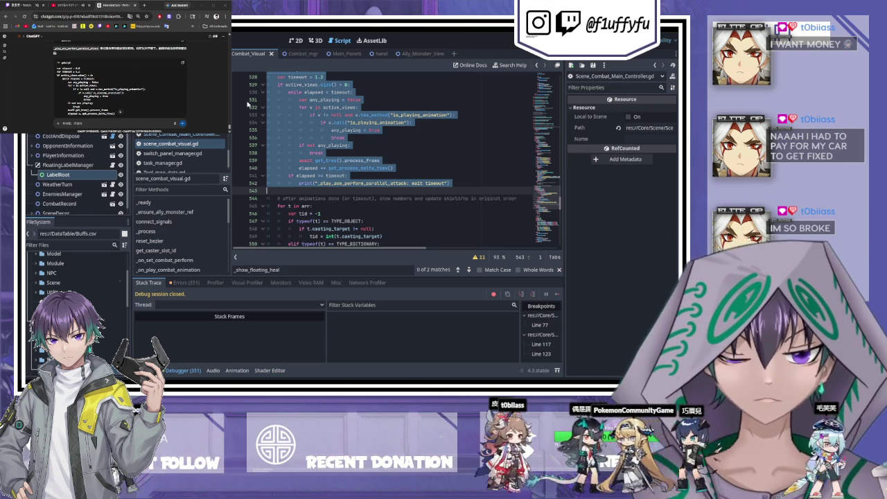
Step: Insert the opening triple quotes at the start of line 526's comment
{"action": "scroll", "coordinate": [367, 179], "scroll_direction": "up", "scroll_amount": 1}
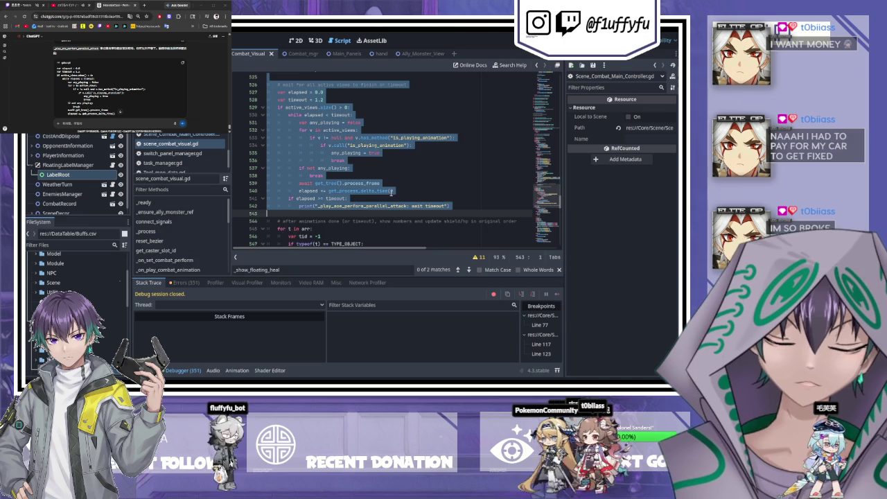
{"action": "scroll", "coordinate": [271, 109], "scroll_direction": "up", "scroll_amount": 1}
{"action": "left_click", "coordinate": [279, 108]}
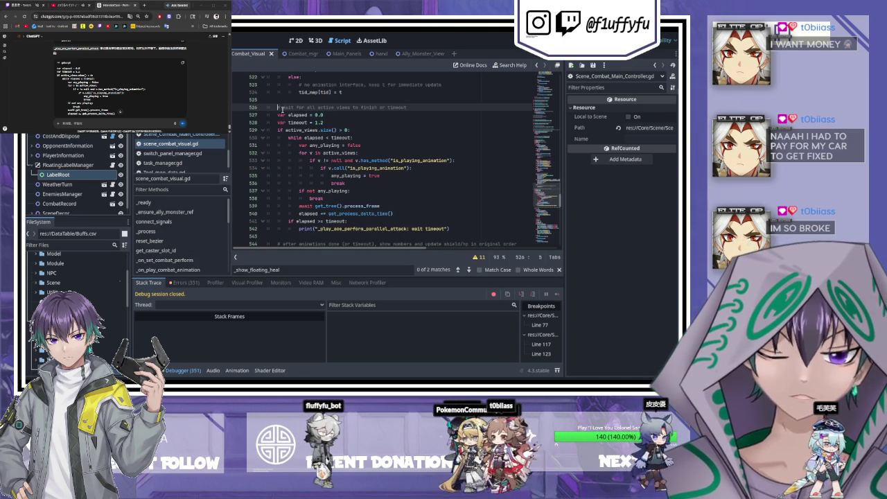
{"action": "type", "text": "###"}
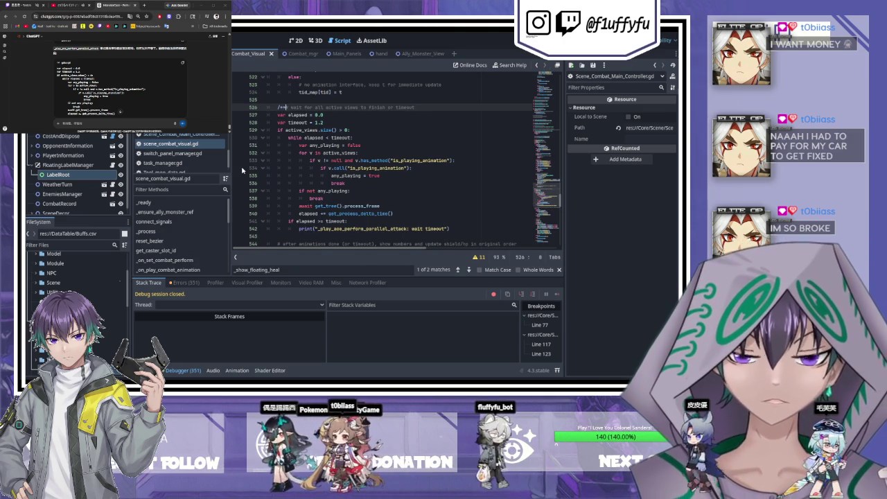
{"action": "key", "text": "BackSpace"}
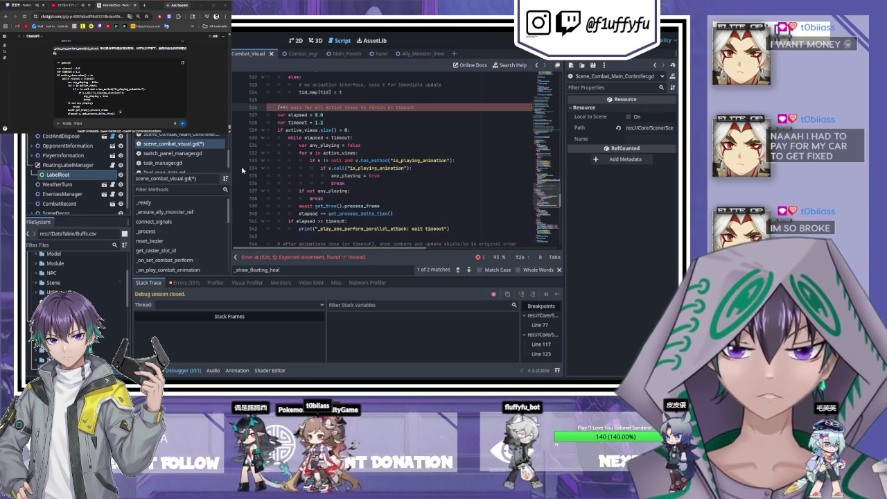
{"action": "key", "text": "BackSpace"}
{"action": "key", "text": "BackSpace"}
{"action": "key", "text": "BackSpace"}
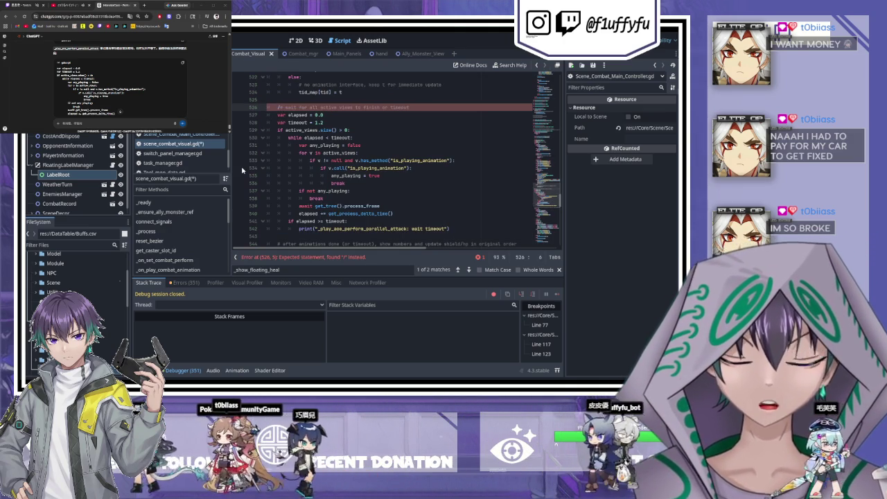
{"action": "key", "text": "Tab"}
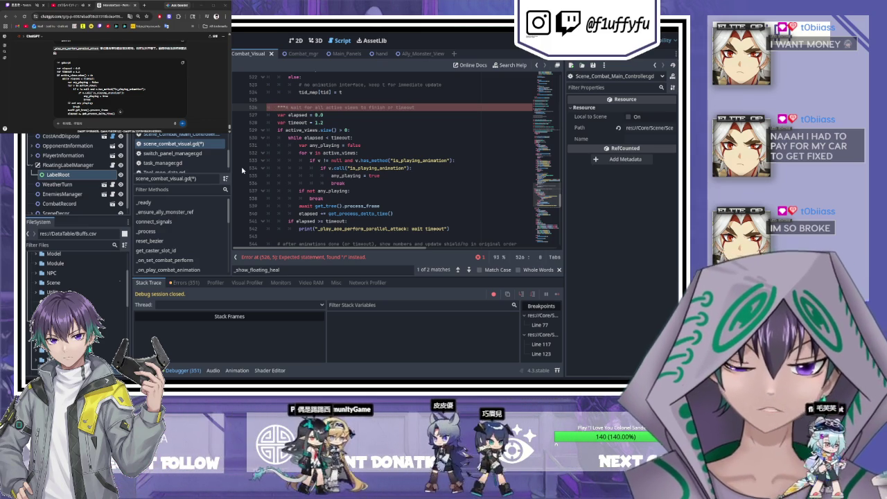
{"action": "key", "text": "BackSpace"}
{"action": "type", "text": "\""}
{"action": "key", "text": "Escape"}
Step: Close the commented-out block with triple quotes on line 543
{"action": "scroll", "coordinate": [291, 194], "scroll_direction": "down", "scroll_amount": 1}
{"action": "left_click", "coordinate": [295, 216]}
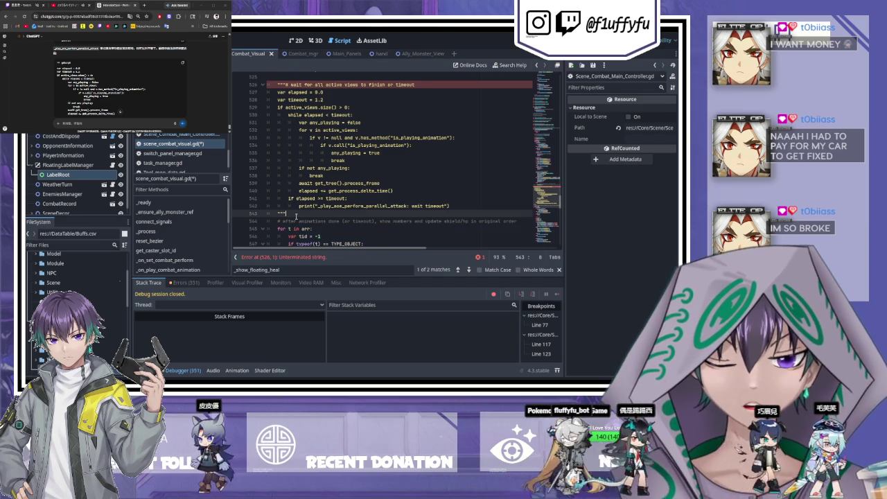
{"action": "key", "text": "Return"}
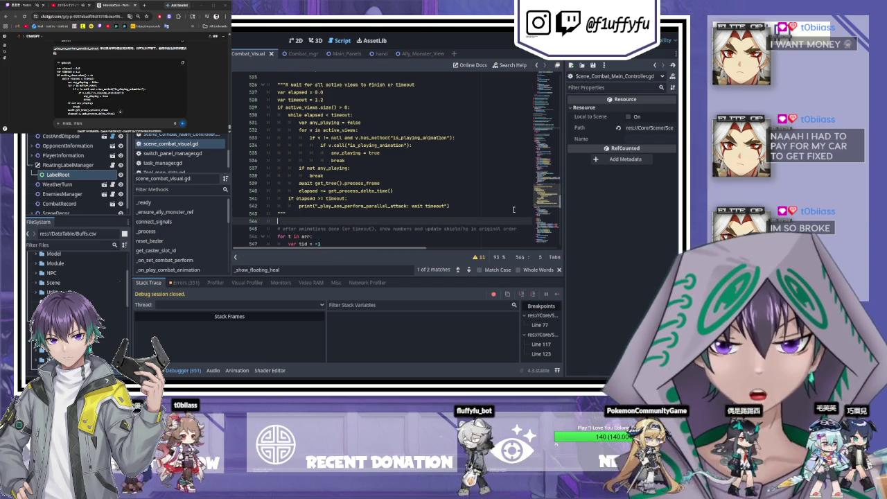